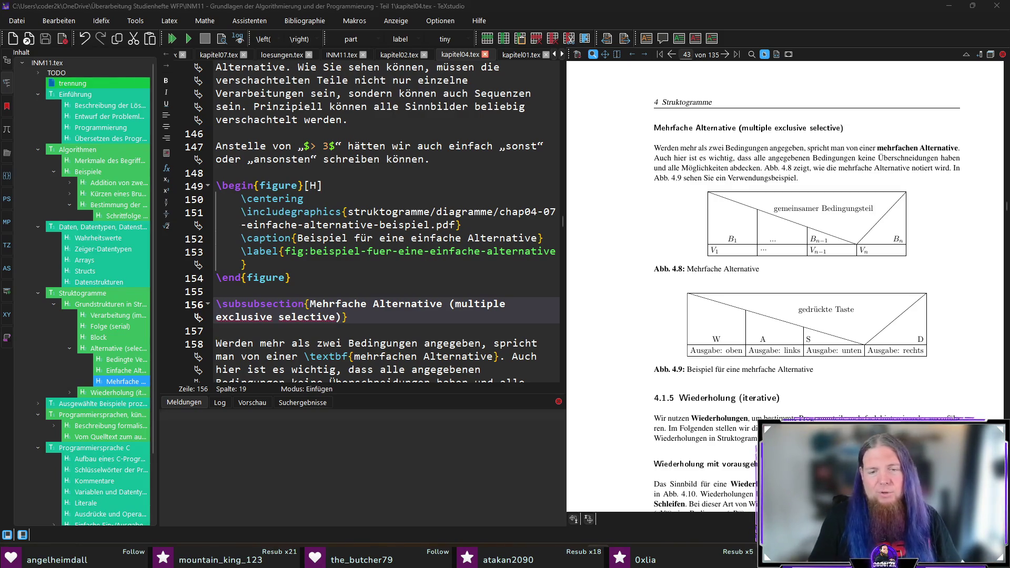
Launch the Ubuntu terminal from the Start menu and position it over the editor
key("super")
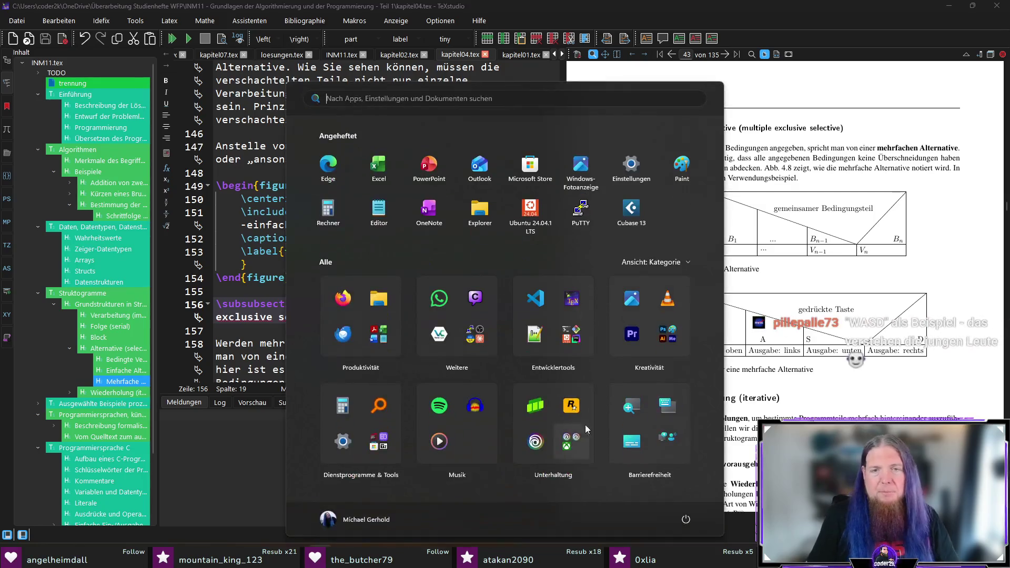
left_click(533, 216)
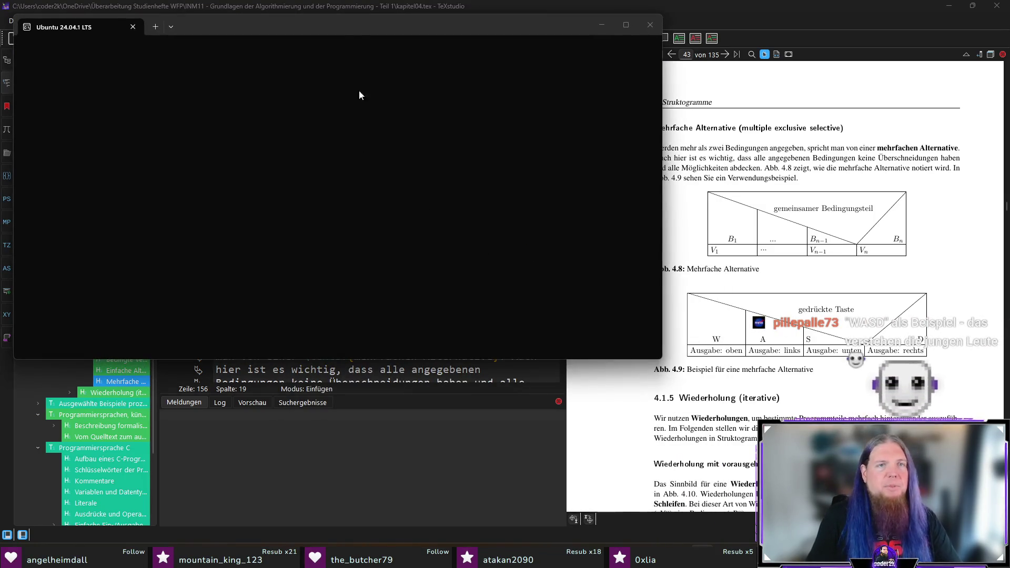
left_click_drag(346, 28, 457, 76)
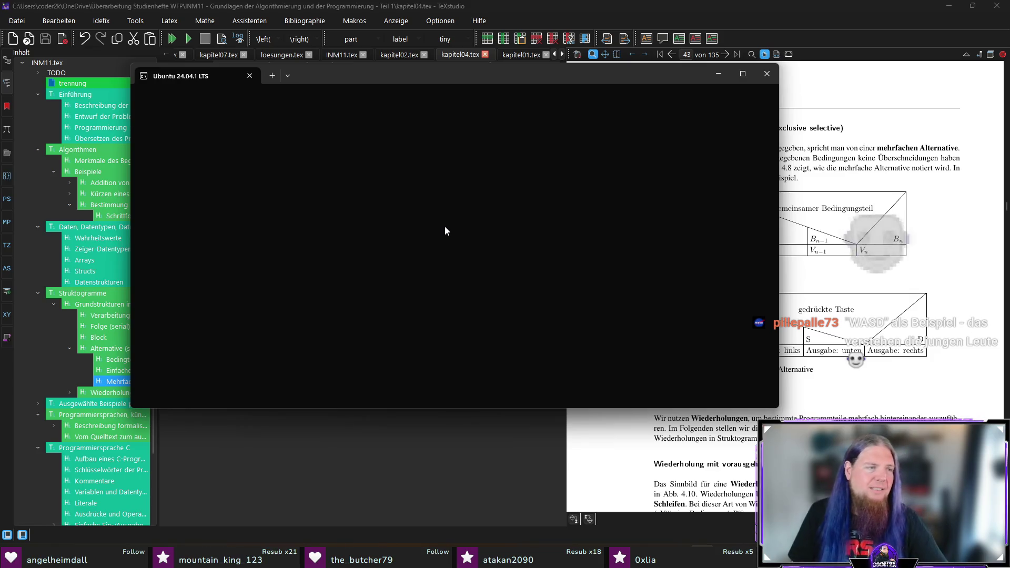
type("cowsay Katzenvideo")
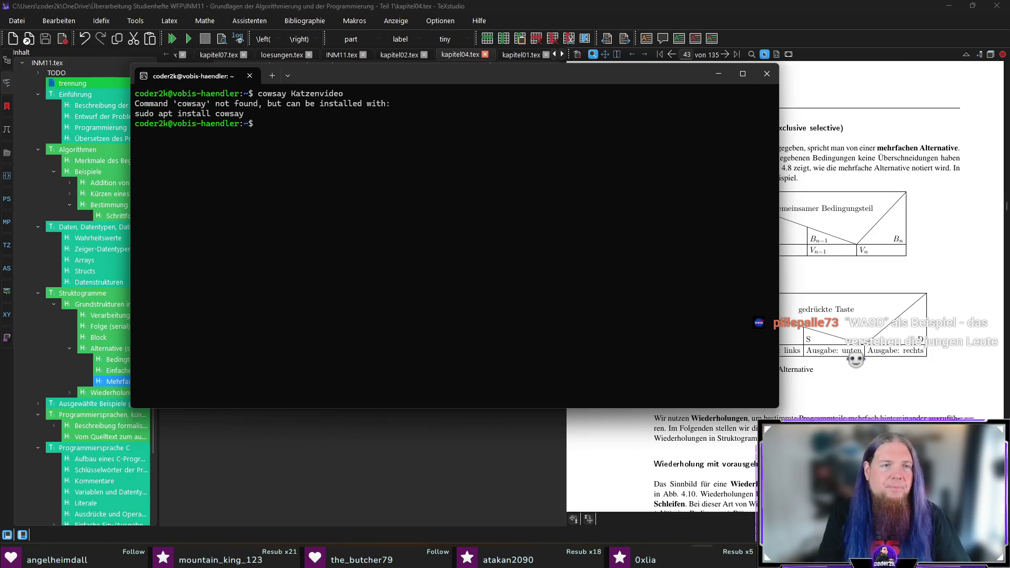
type("sudo apt install cowsay")
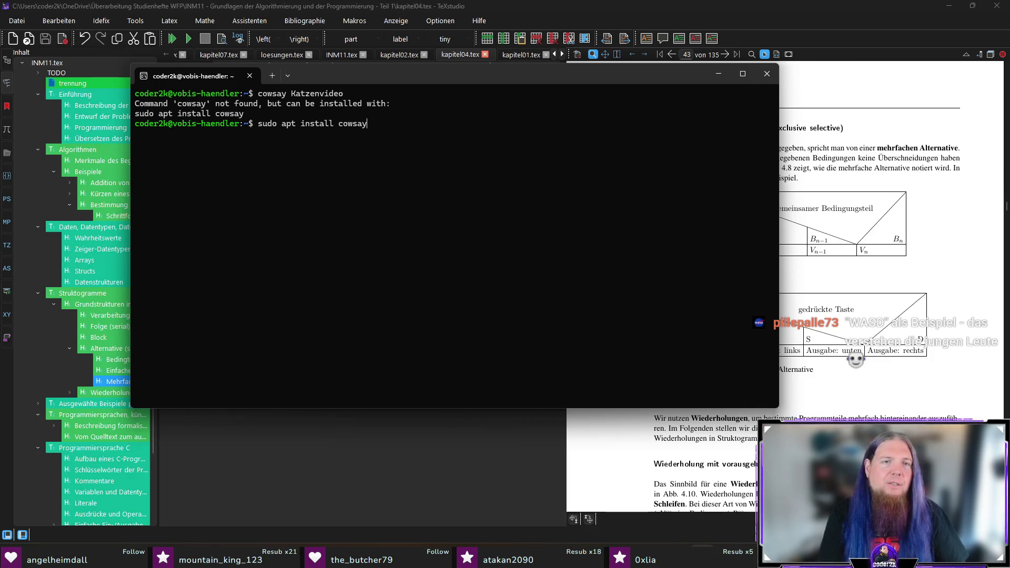
Install cowsay with sudo apt, enter the password, and run cowsay Katzenvideo
key("Return")
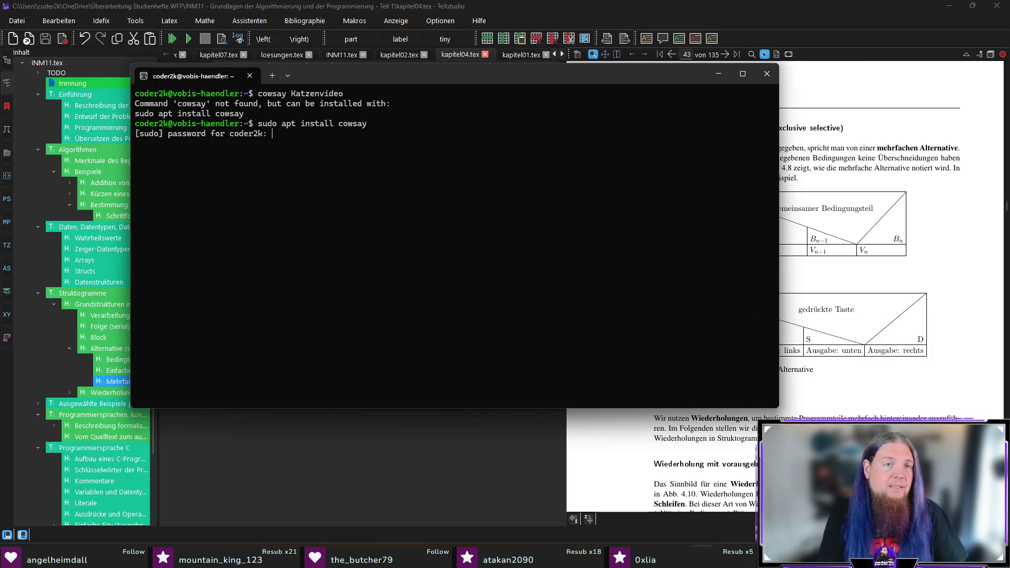
key("Return")
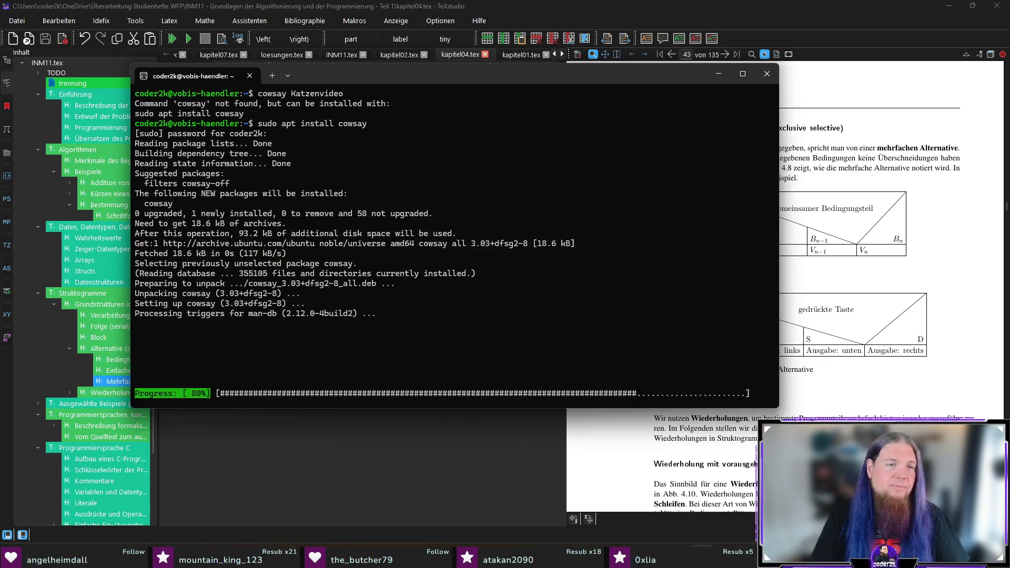
key("Up")
key("Return")
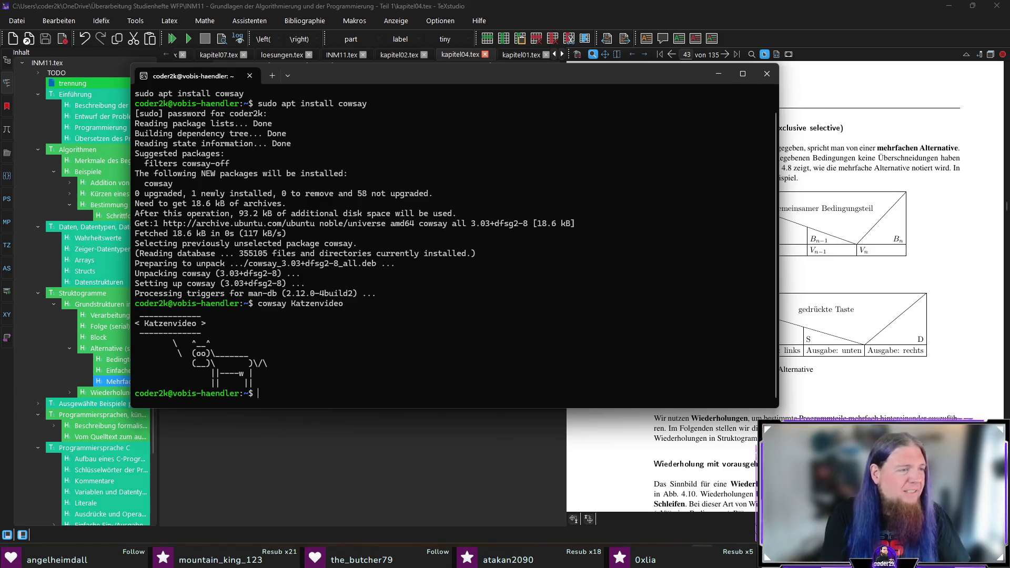
type("fugk")
key("BackSpace")
key("BackSpace")
key("BackSpace")
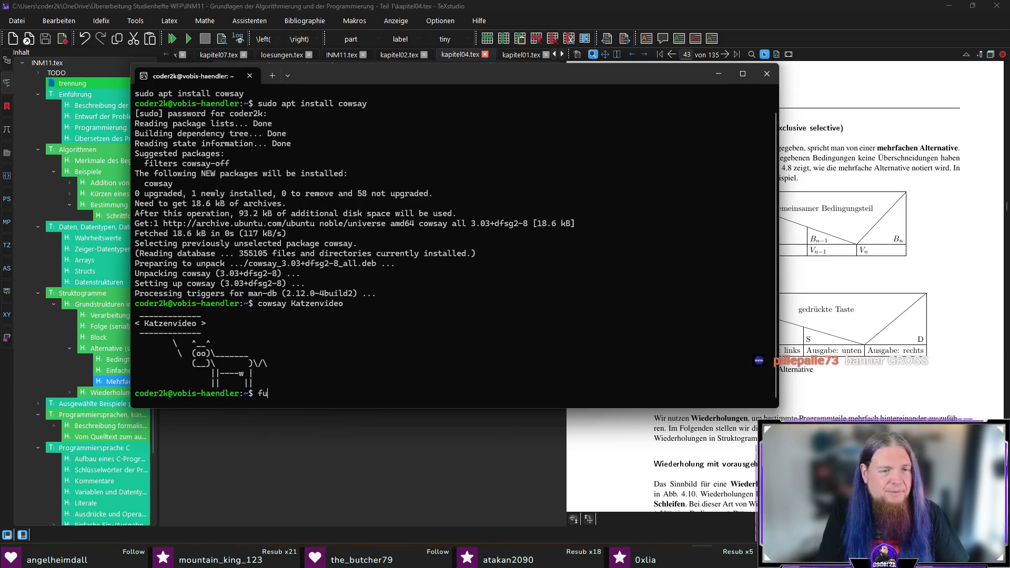
type("glet -f small Katzenklo")
Try figlet Katzenklo, then install figlet with sudo apt install figlet
key("Return")
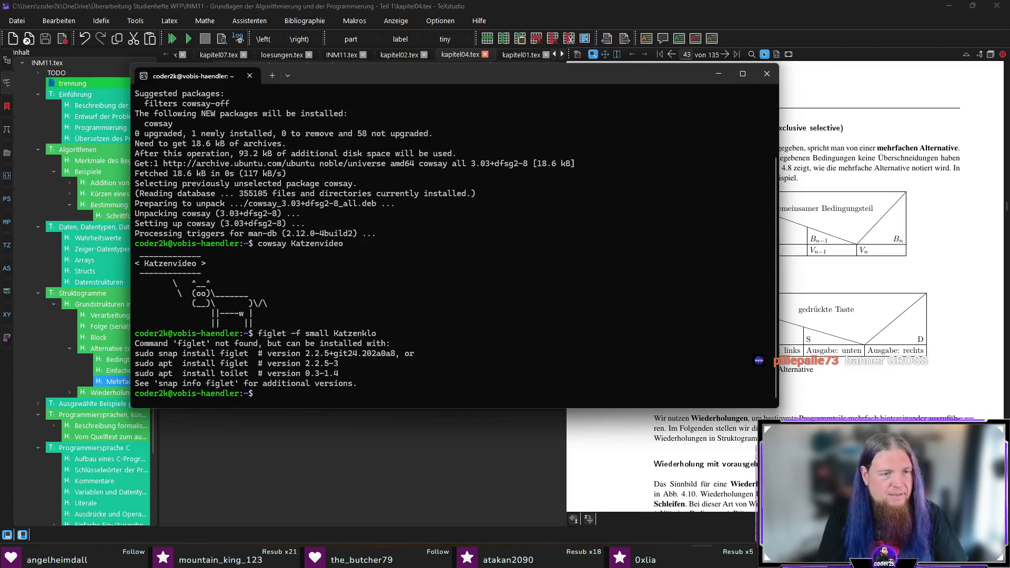
type("suto ap")
key("BackSpace")
key("BackSpace")
key("BackSpace")
key("BackSpace")
type("do apt install ")
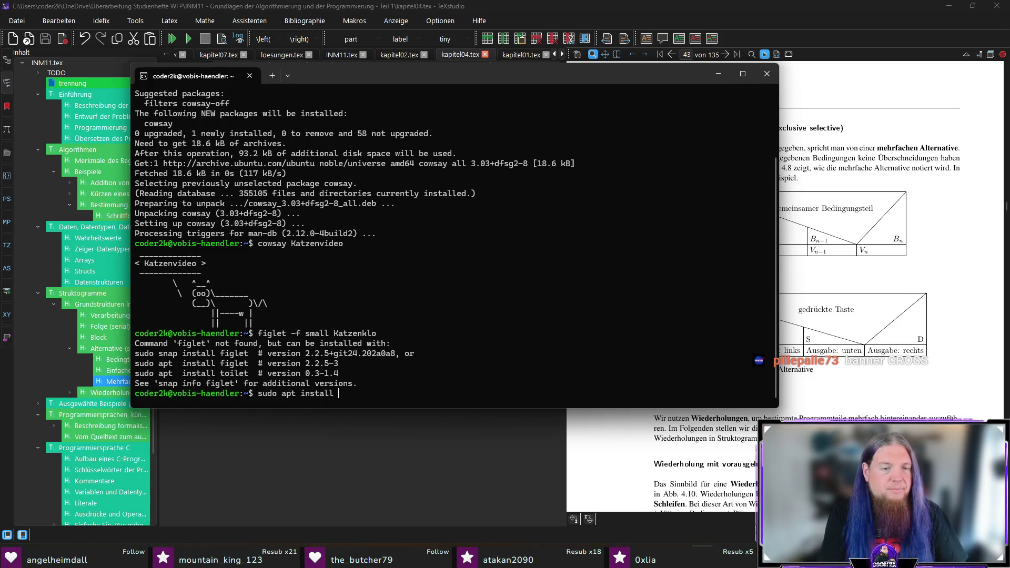
type("figlet")
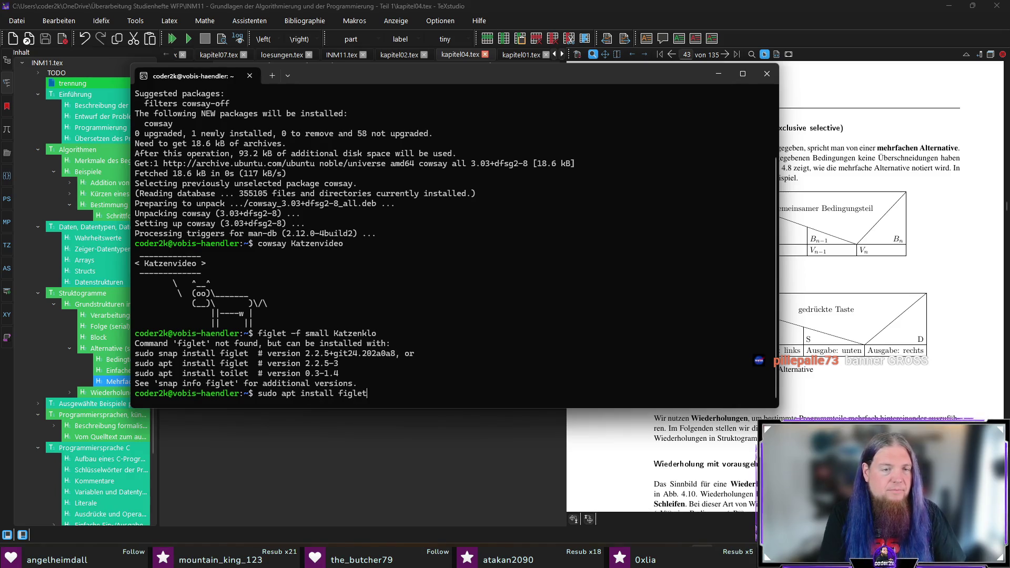
key("Return")
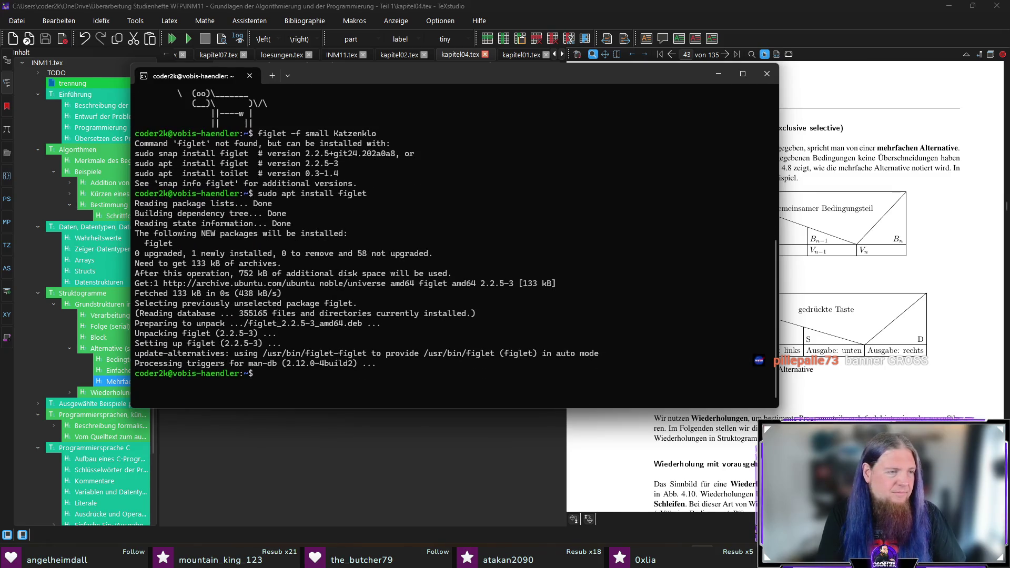
Print Katzenklo with figlet in the small font, then again in the default font
key("Up")
key("Up")
key("Return")
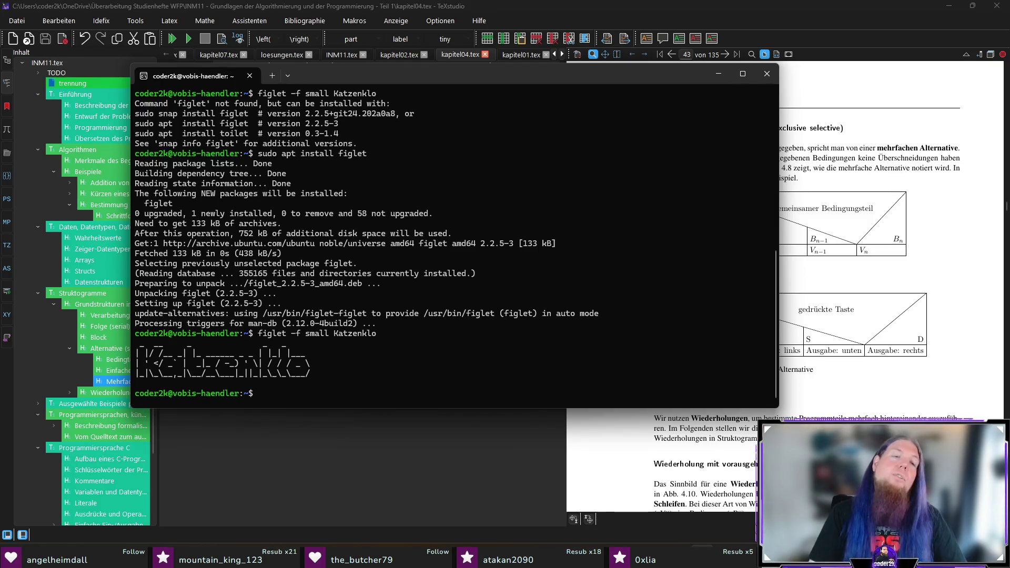
key("Up")
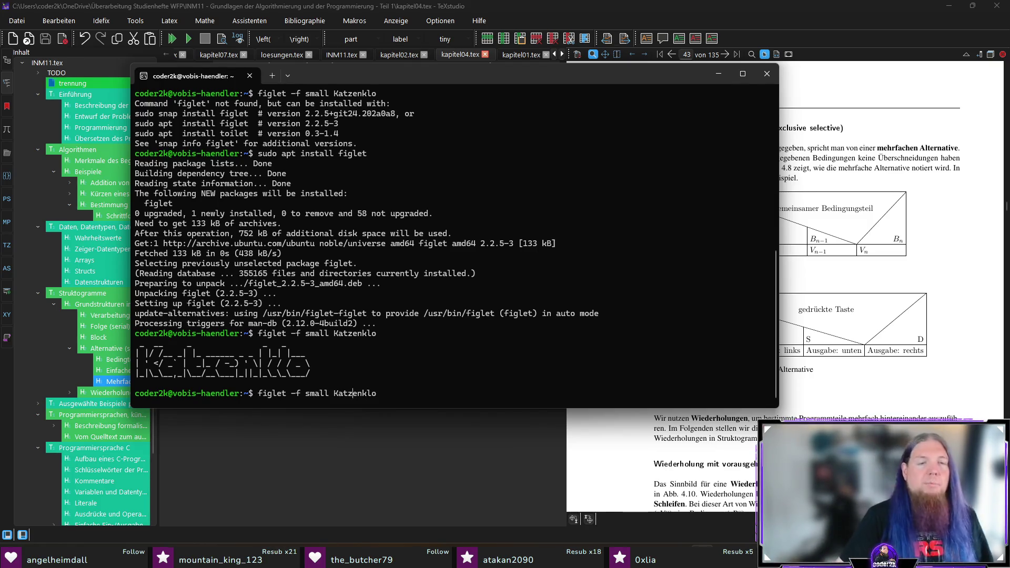
key("Left")
key("Left")
key("Left")
key("BackSpace")
key("BackSpace")
key("BackSpace")
key("BackSpace")
key("BackSpace")
key("BackSpace")
key("Return")
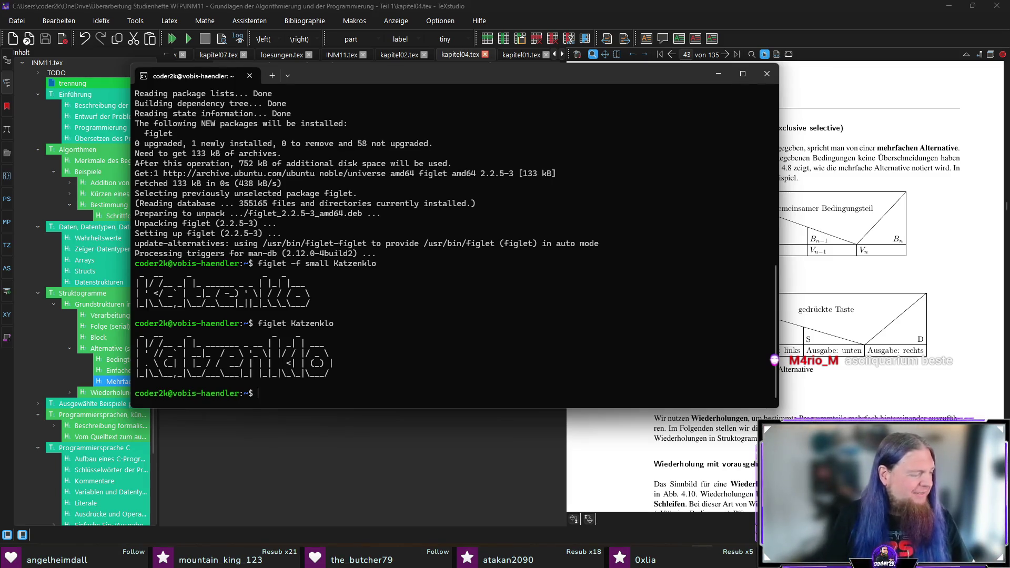
type("asciiquarium")
Try running and apt-installing asciiquarium, which cannot be located, then exit the terminal
key("Return")
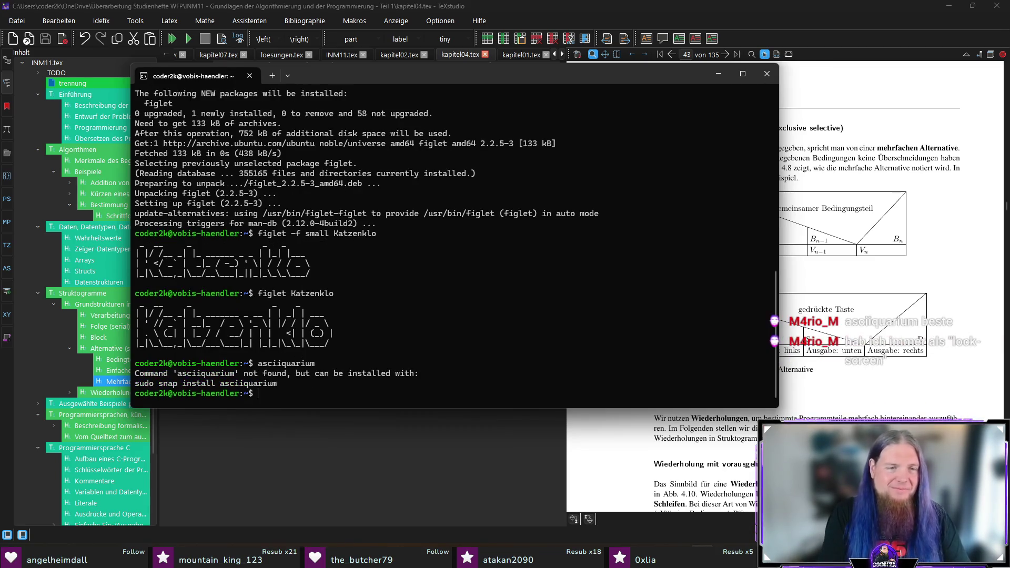
key("Up")
key("Home")
type("sudo apt instal")
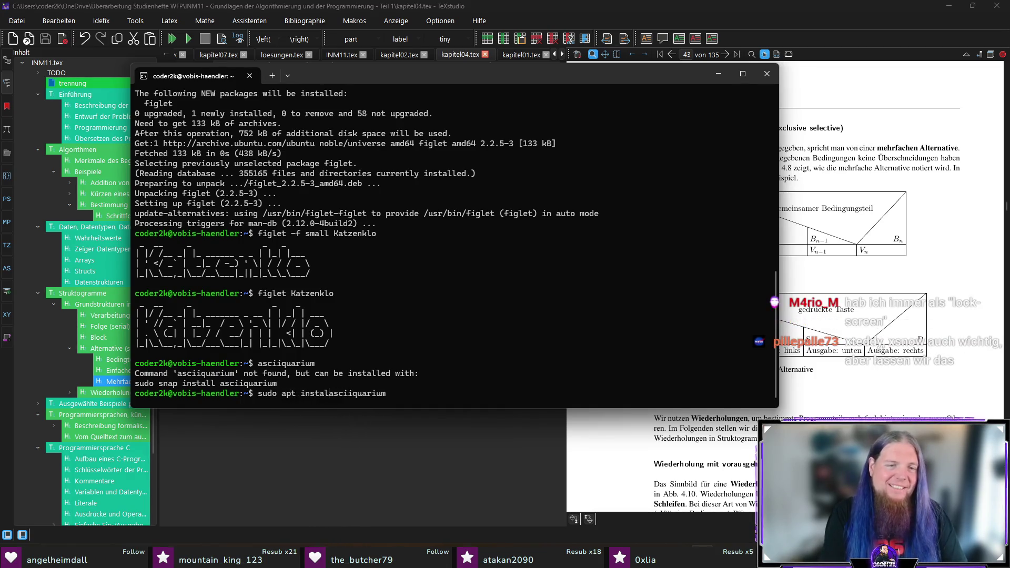
type("l")
key("Return")
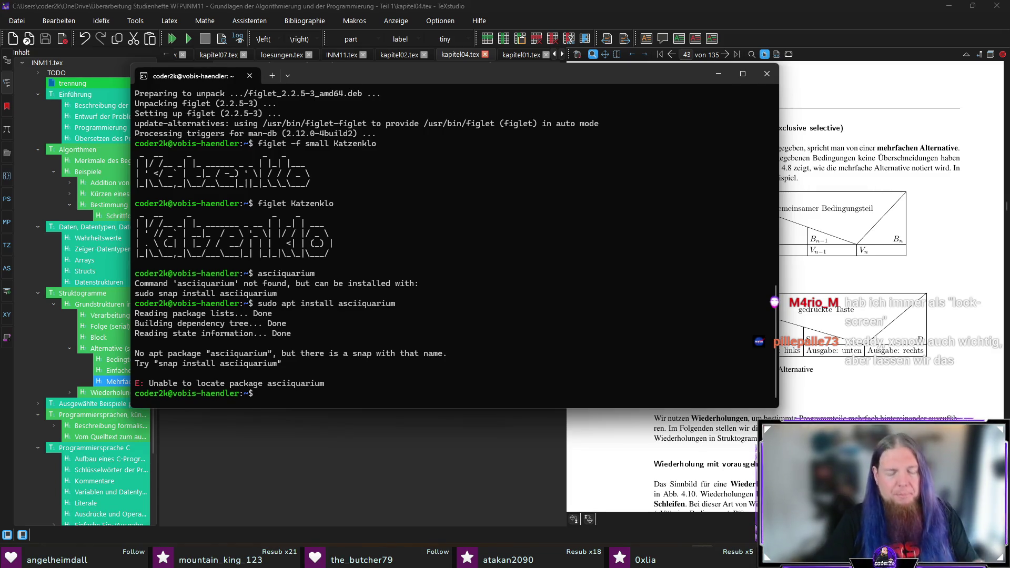
type("exit")
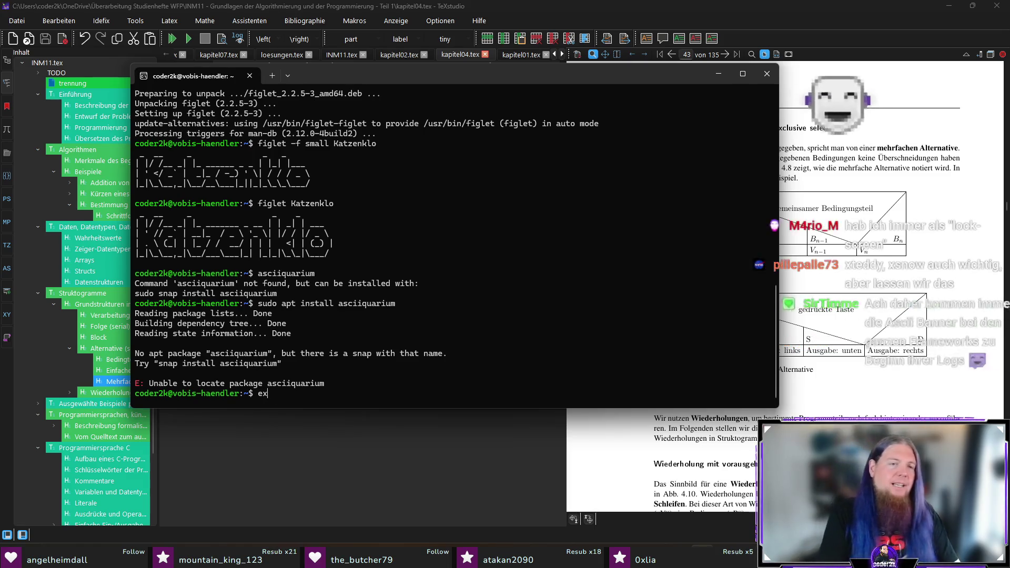
key("Return")
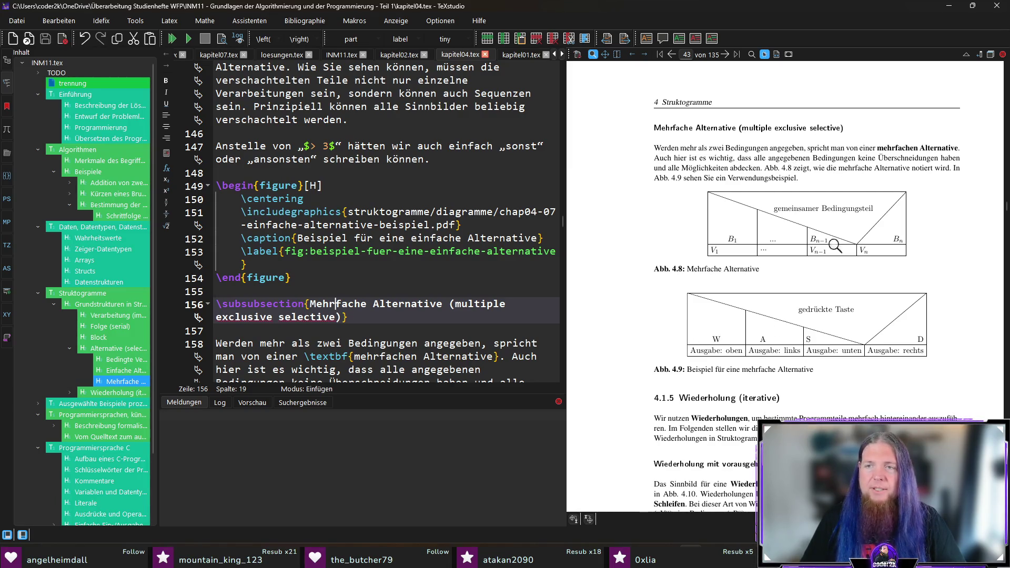
scroll(830, 371, "down", 3)
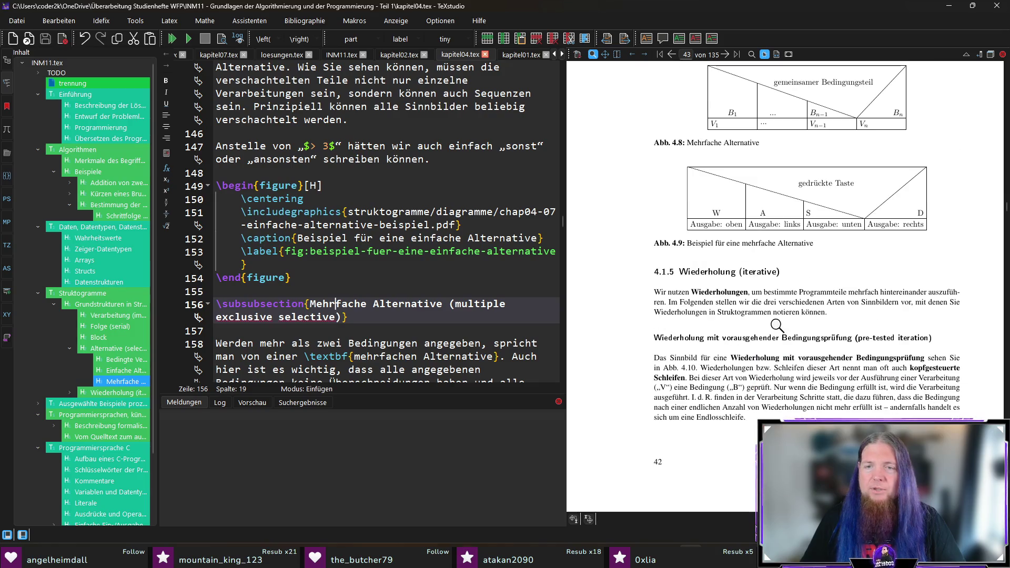
Sync the editor to the Wiederholungen paragraph source from the PDF preview
left_click(660, 290, "ctrl")
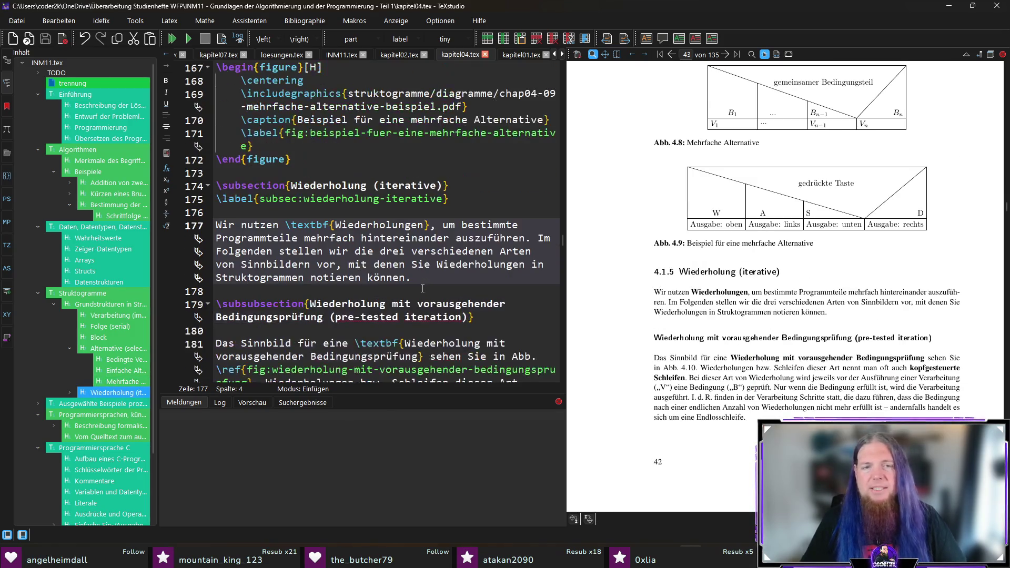
scroll(687, 272, "down", 1)
scroll(671, 270, "down", 1)
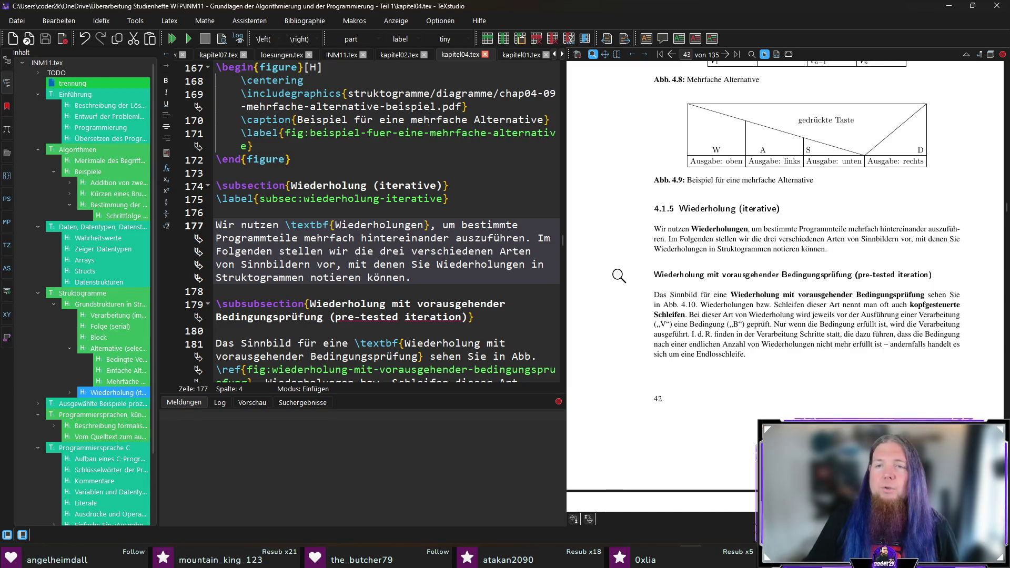
scroll(619, 275, "down", 1)
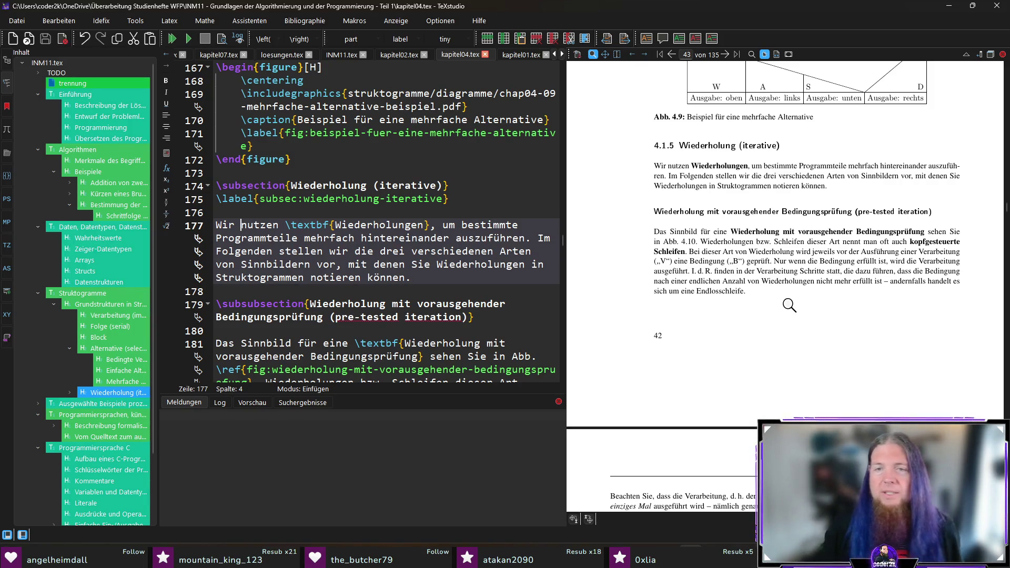
scroll(788, 305, "down", 2)
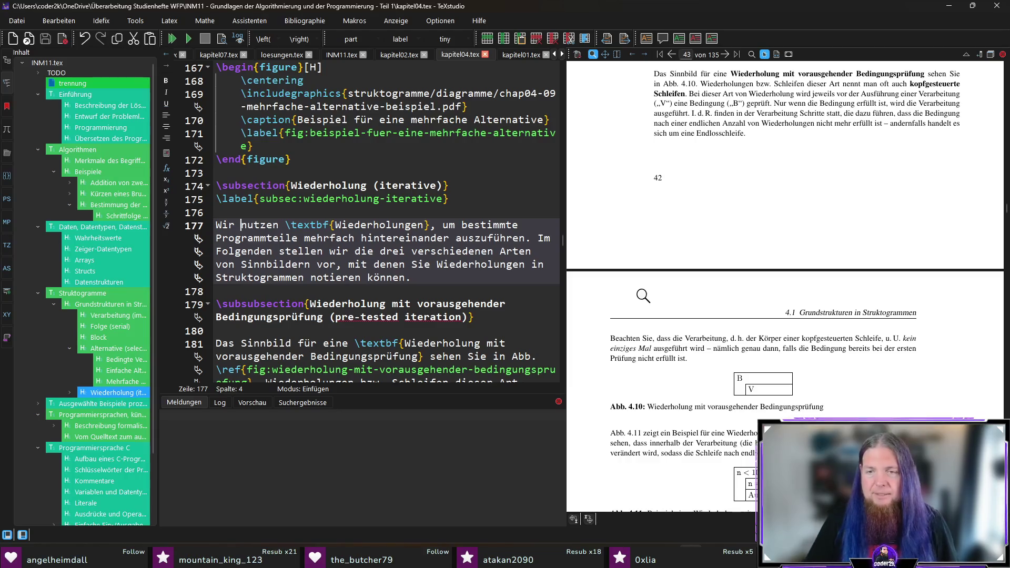
scroll(770, 382, "up", 1)
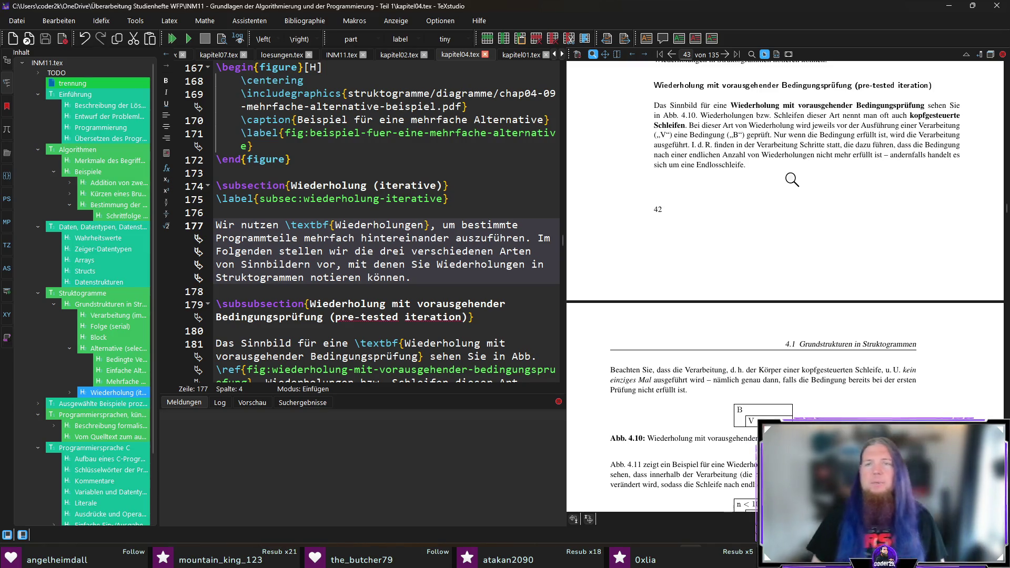
scroll(791, 180, "down", 4)
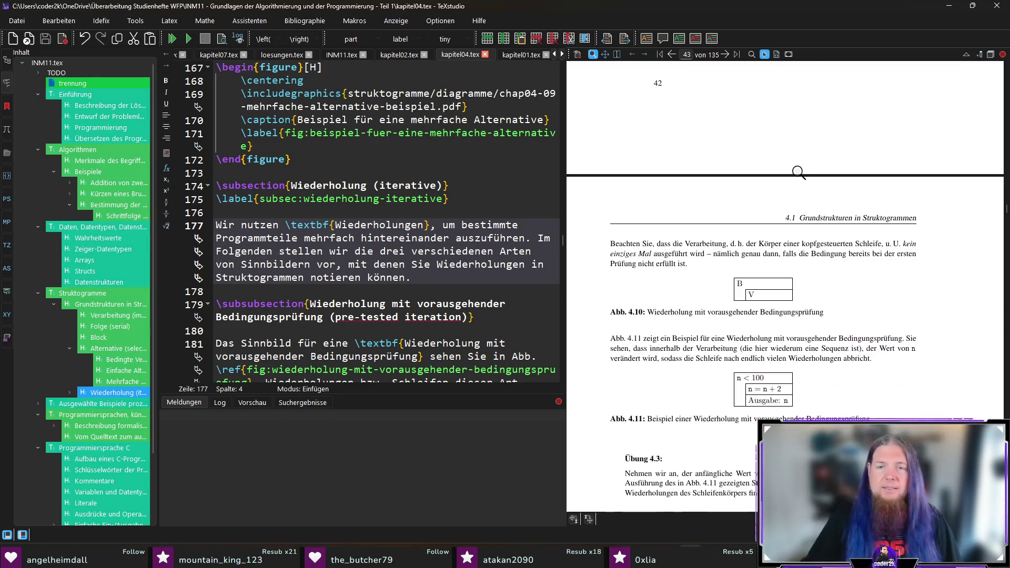
scroll(879, 172, "down", 1)
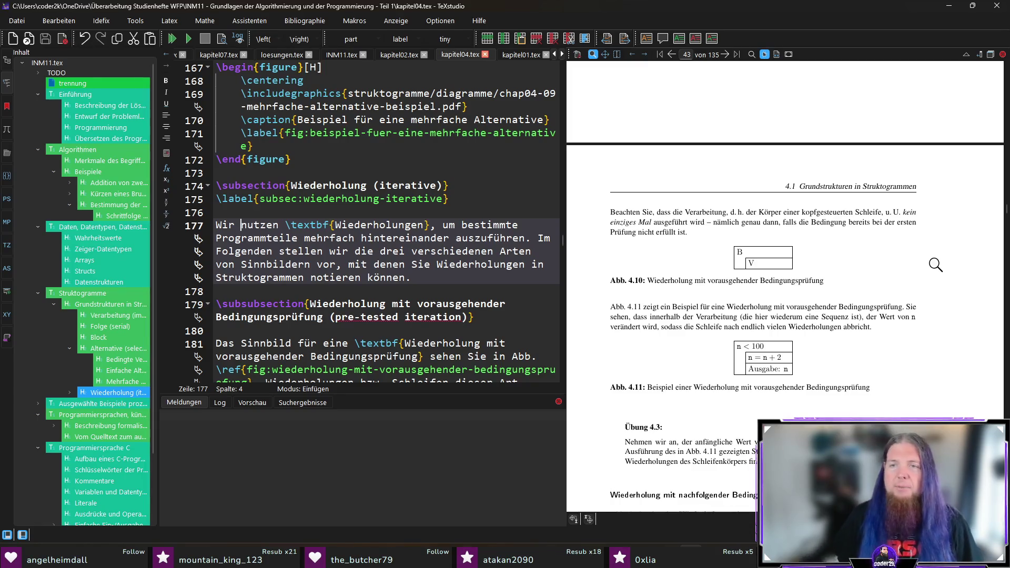
Delete 'genau' and replace 'falls' with 'wenn' in the loop note, save and recompile
left_click(750, 225, "ctrl")
key("Delete")
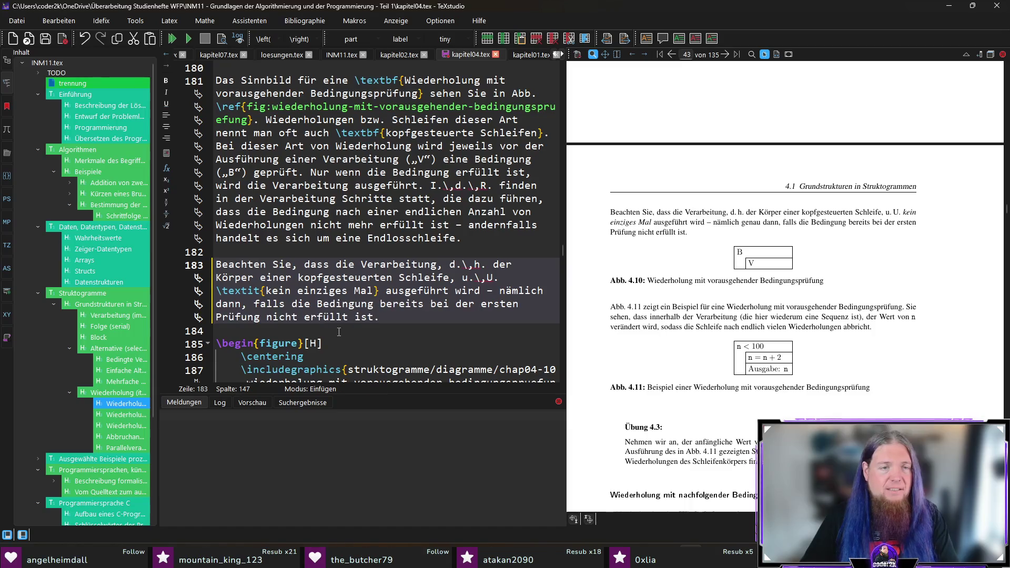
key("ctrl+s")
double_click(267, 304)
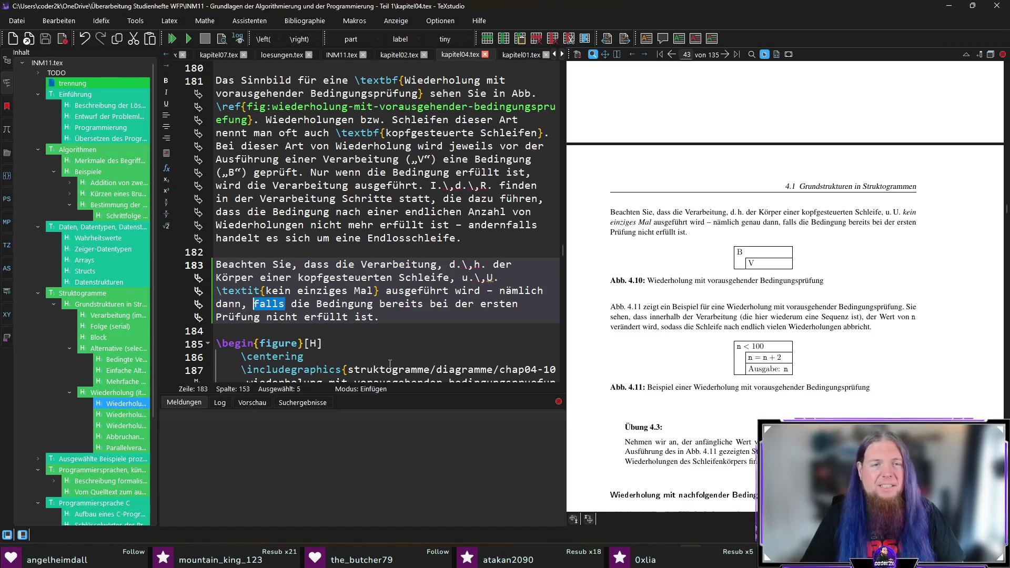
type("wenn")
key("ctrl+s")
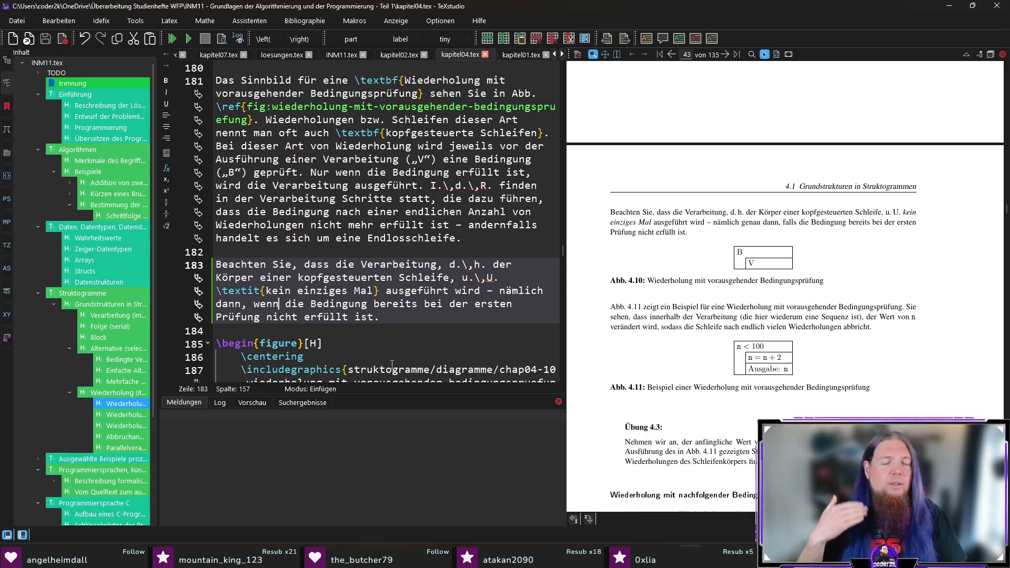
key("F5")
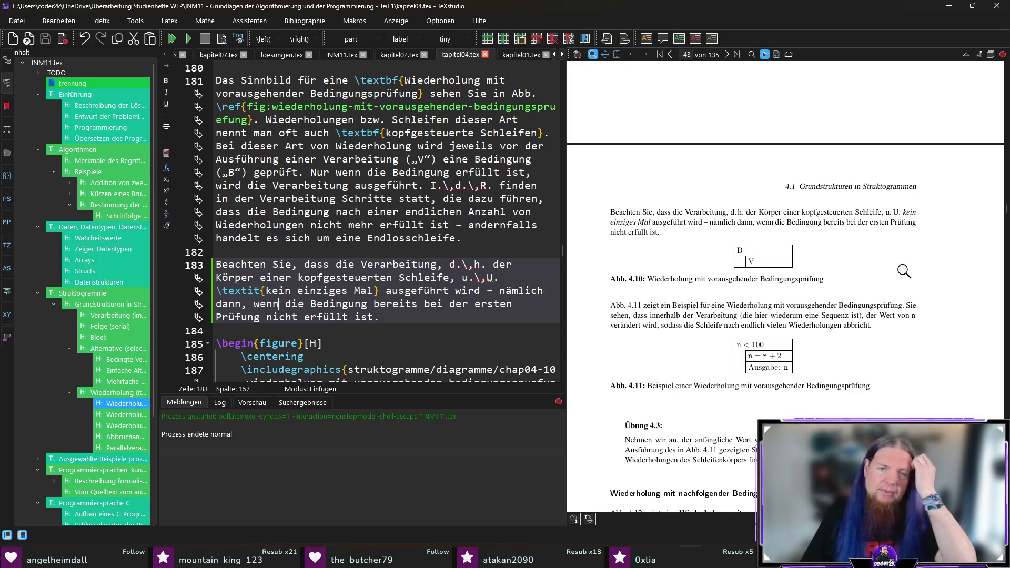
scroll(900, 268, "down", 1)
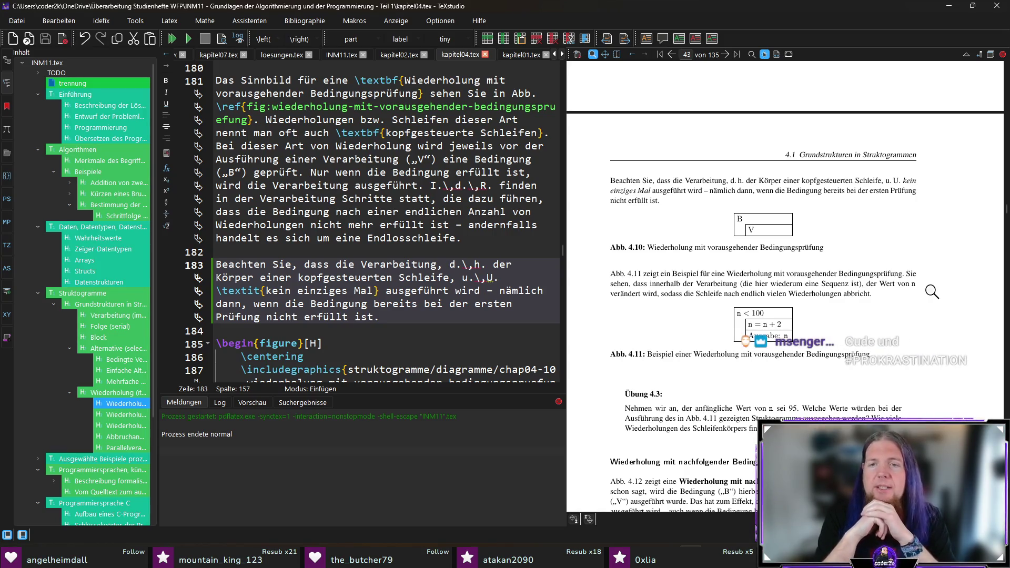
Insert 'solche' into the Abb. 4.11 paragraph and rebuild the PDF
left_click(714, 274, "ctrl")
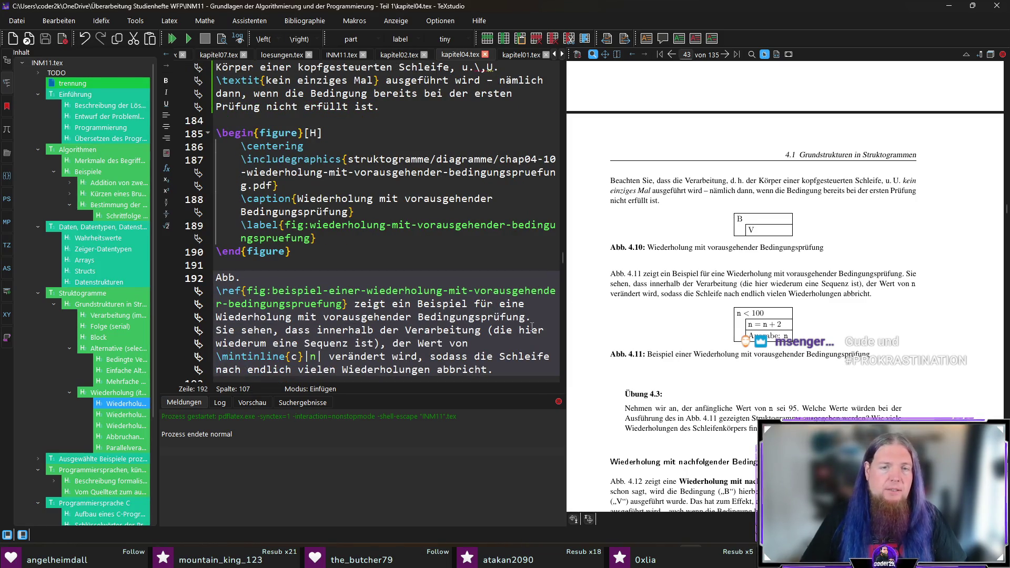
type("solche")
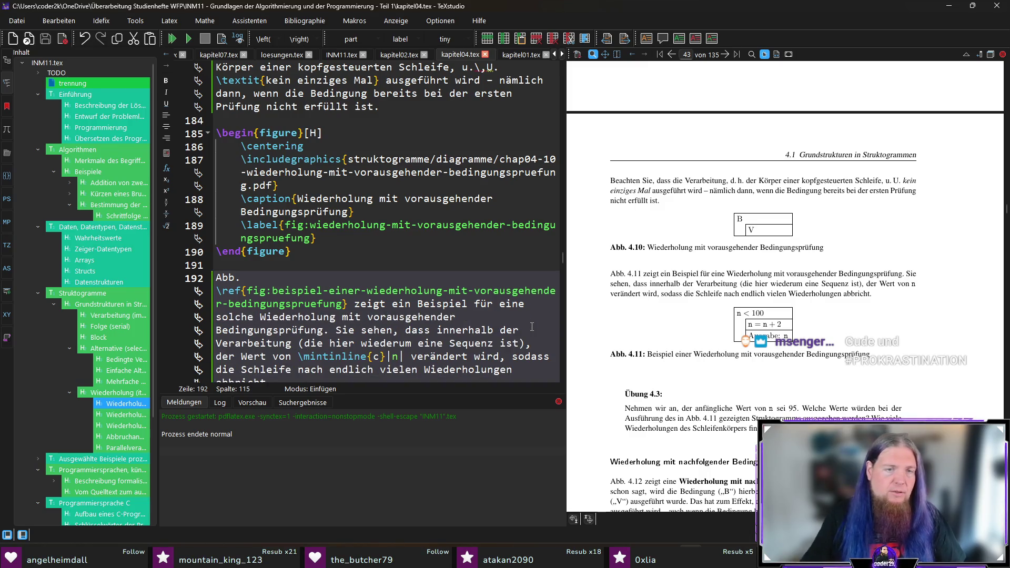
key("F5")
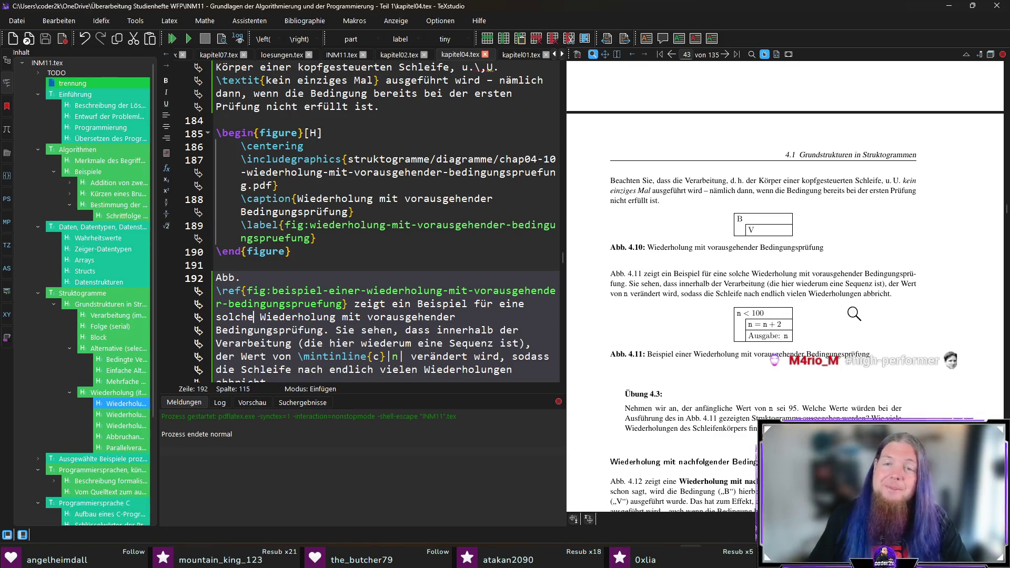
scroll(890, 314, "down", 1)
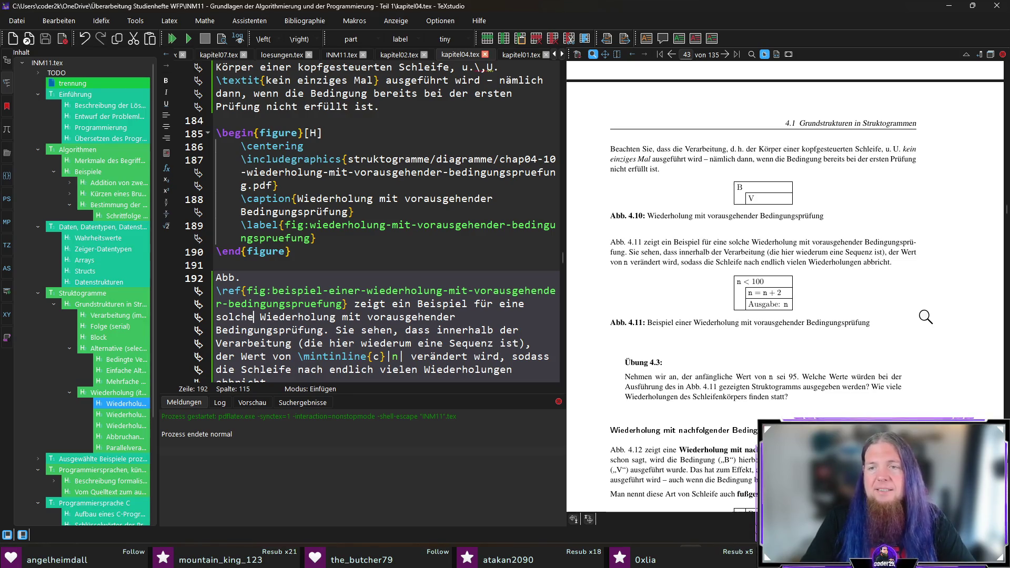
Reword to '(in diesem Fall eine Sequenz)', deleting 'ist', and rebuild the PDF
left_click(804, 249, "ctrl")
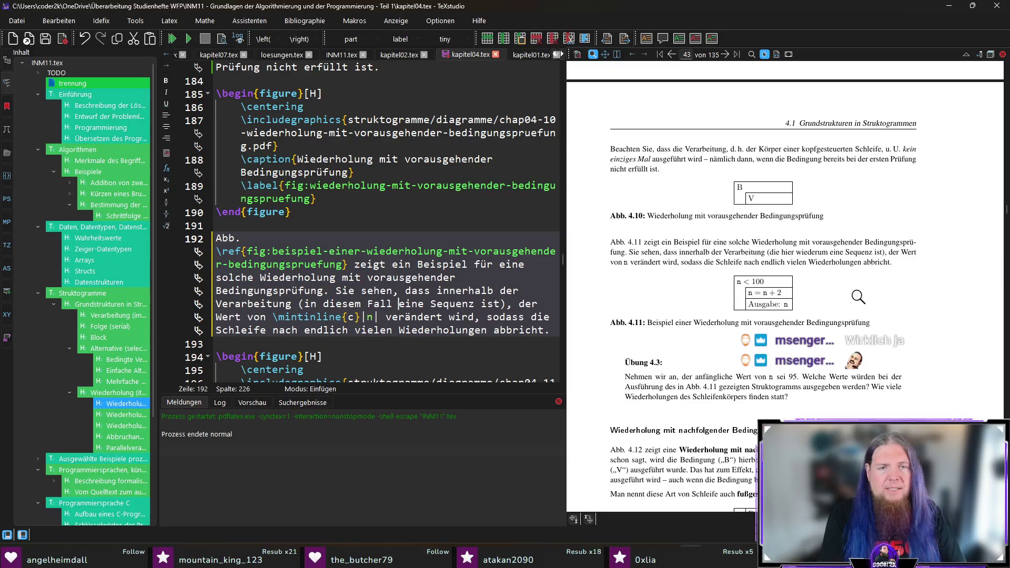
left_click_drag(500, 304, 476, 304)
key("BackSpace")
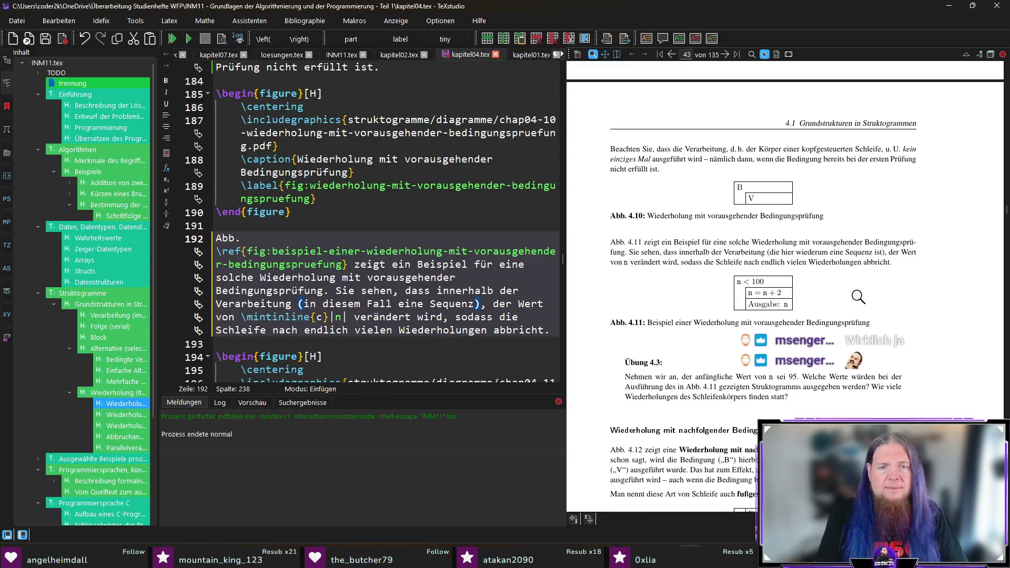
key("F5")
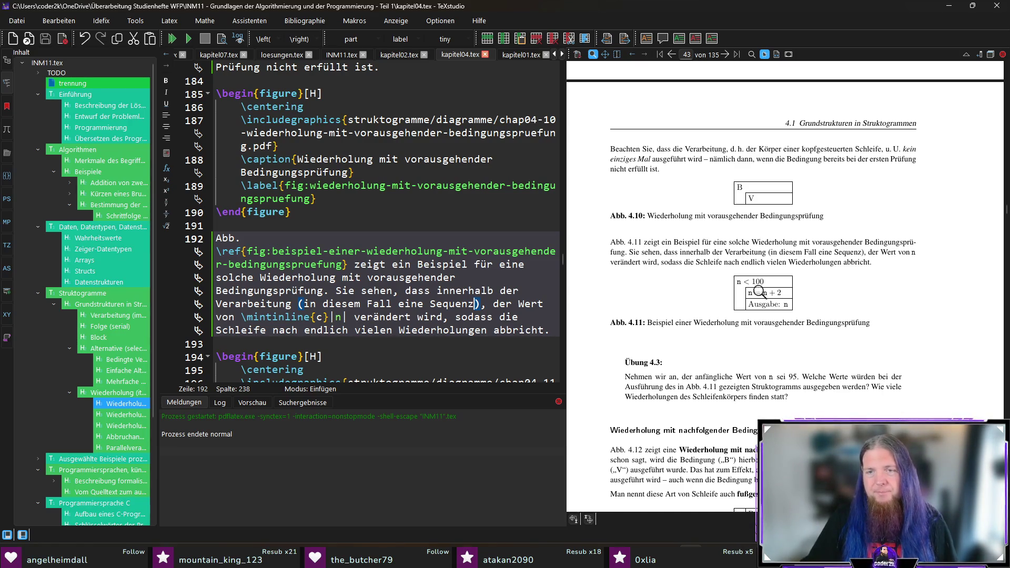
scroll(905, 326, "down", 1)
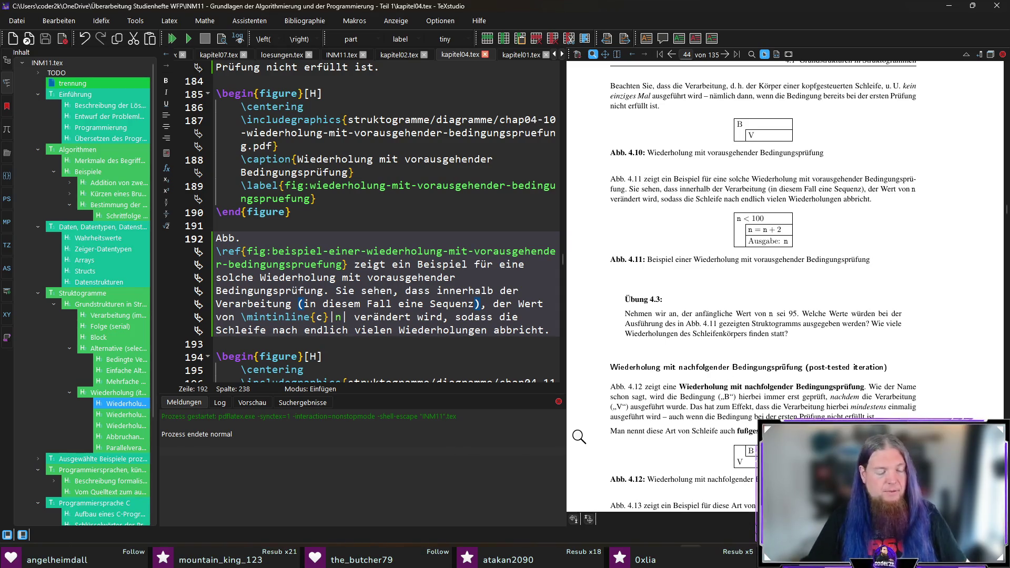
Launch Ubuntu 24.04.1 LTS from the Start menu over TeXstudio
key("super")
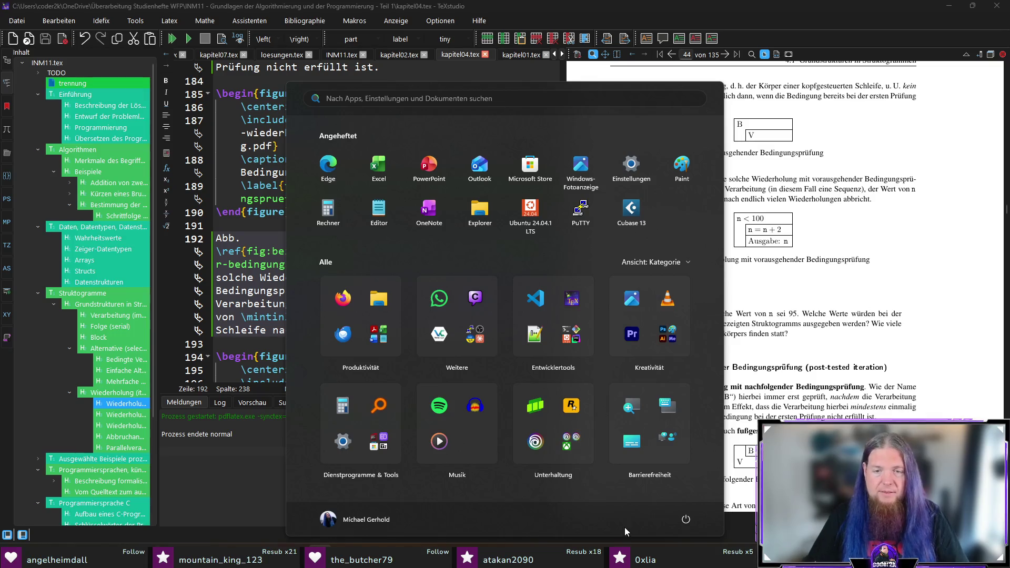
left_click(530, 212)
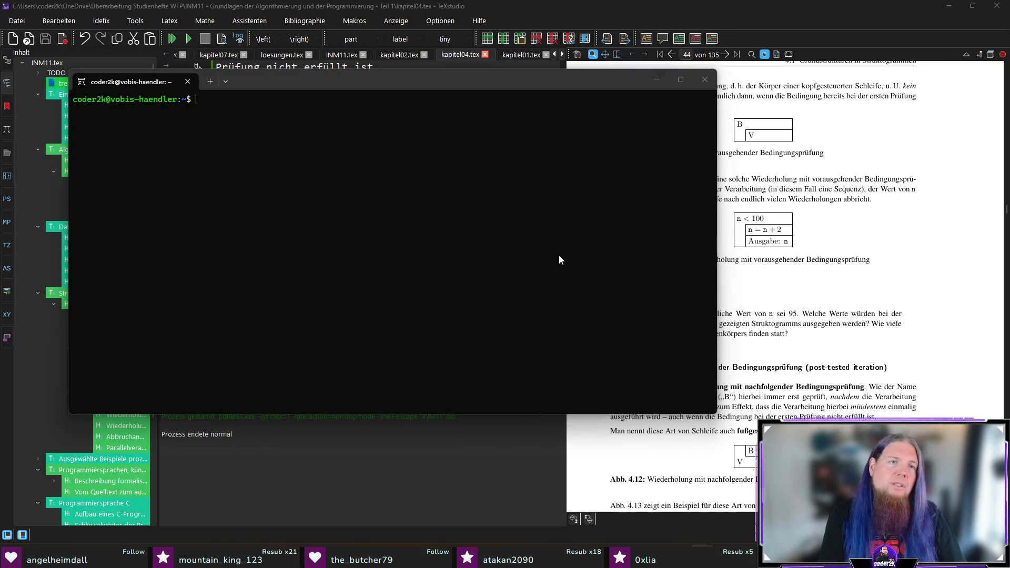
Run 'for n in range(95, 100, 2): print(n)' in python3 to get 95, 97, 99, then leave the terminal
left_click(565, 260)
type("ython3")
key("Return")
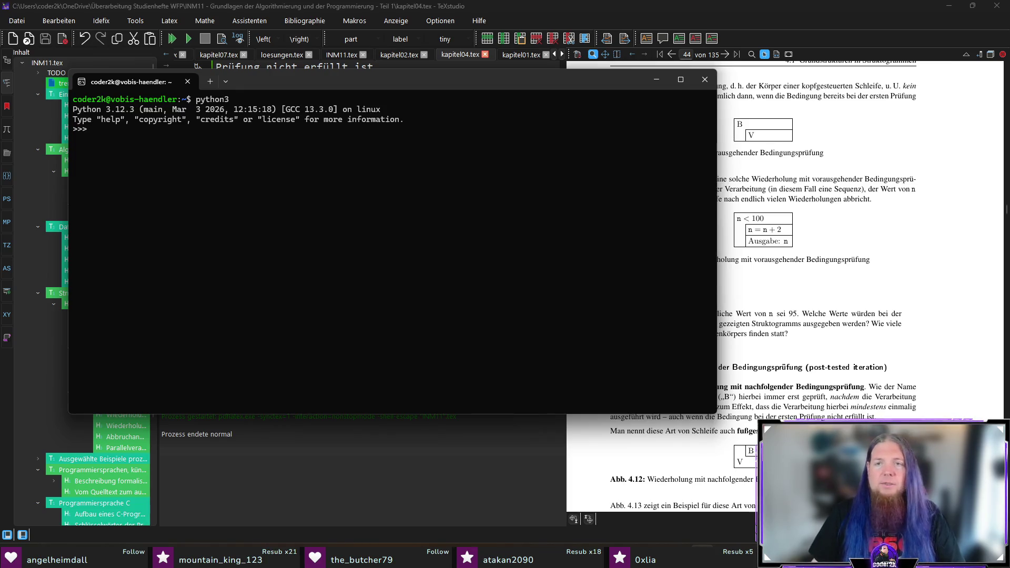
mouse_move(495, 71)
left_mouse_down()
mouse_move(432, 77)
mouse_move(451, 75)
left_mouse_up()
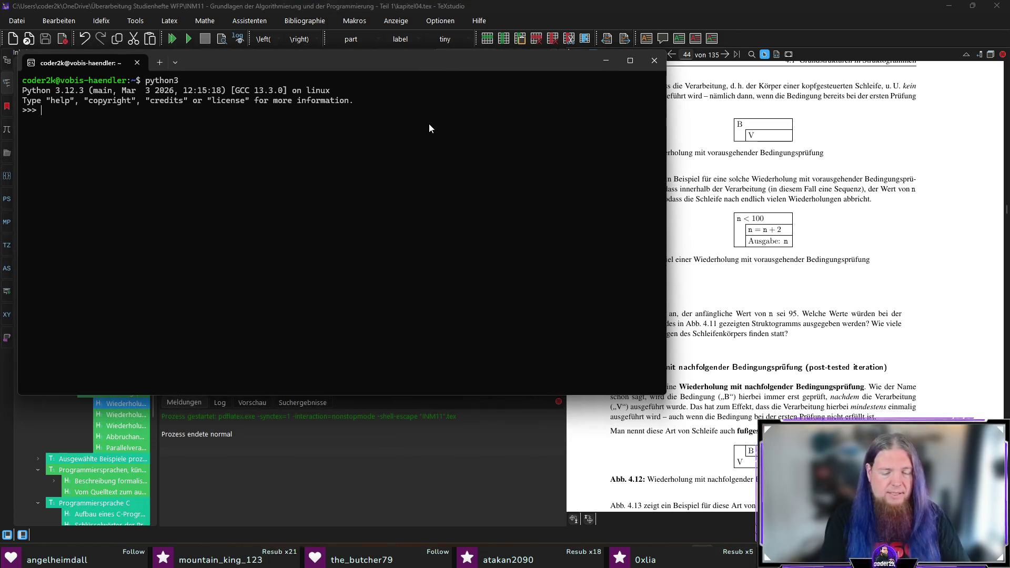
type("for nin range(")
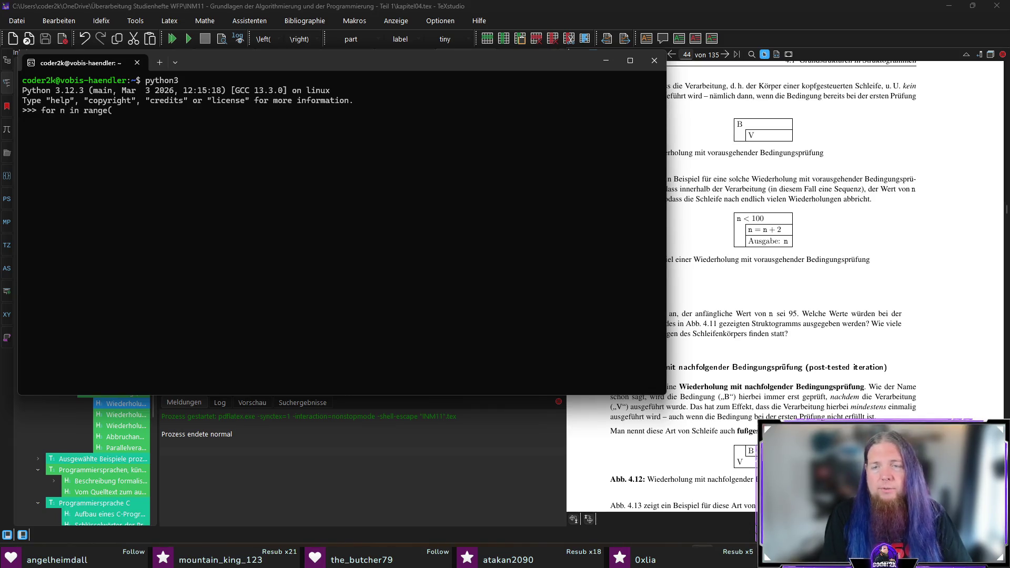
type("95, 100, 2")
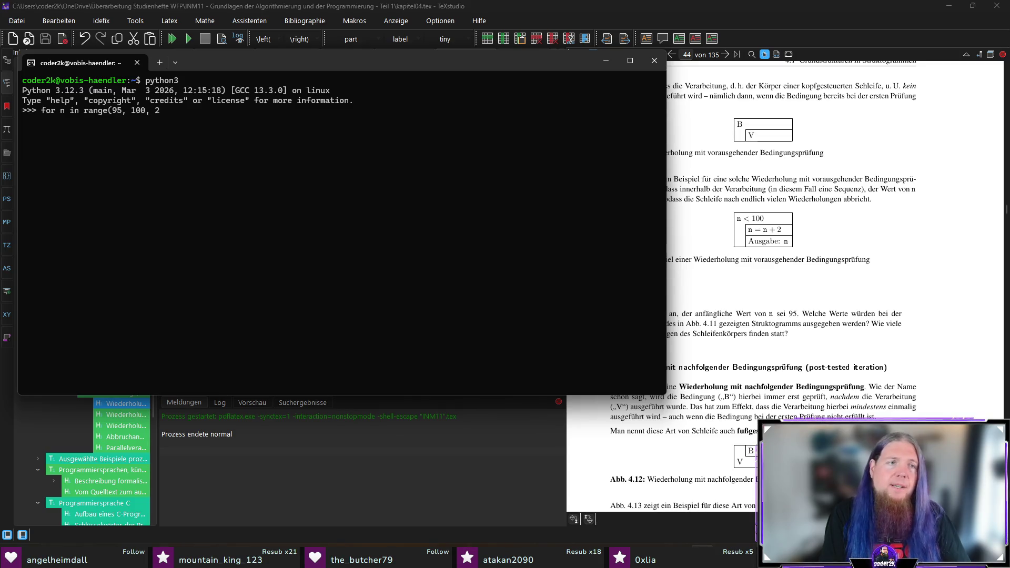
type("print(n")
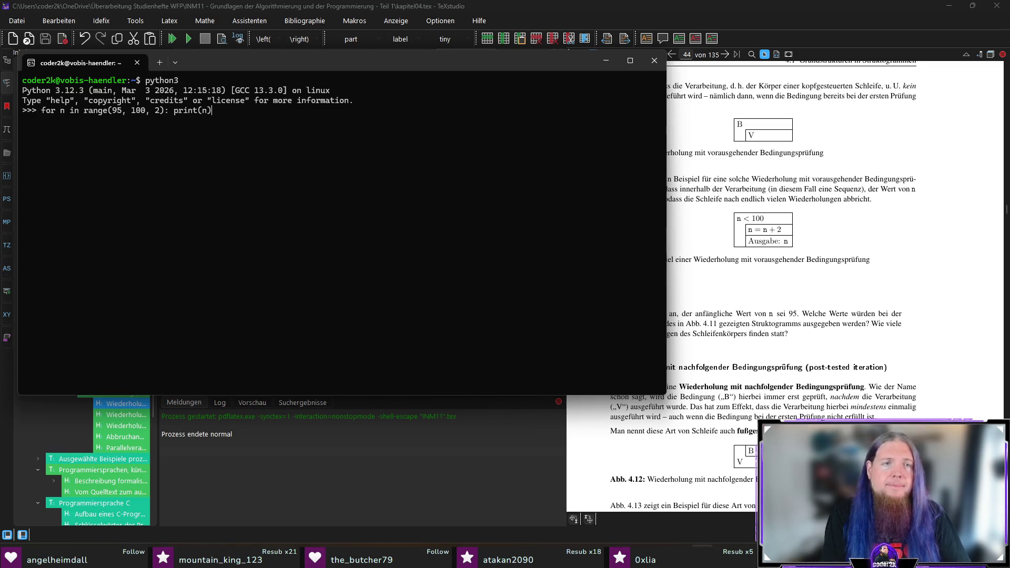
key("Return")
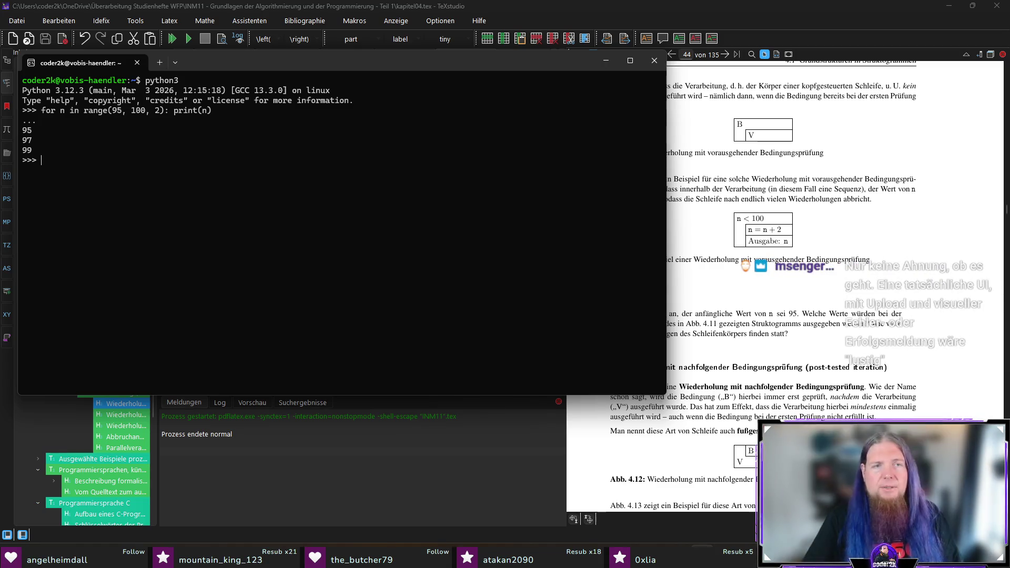
key("alt+Tab")
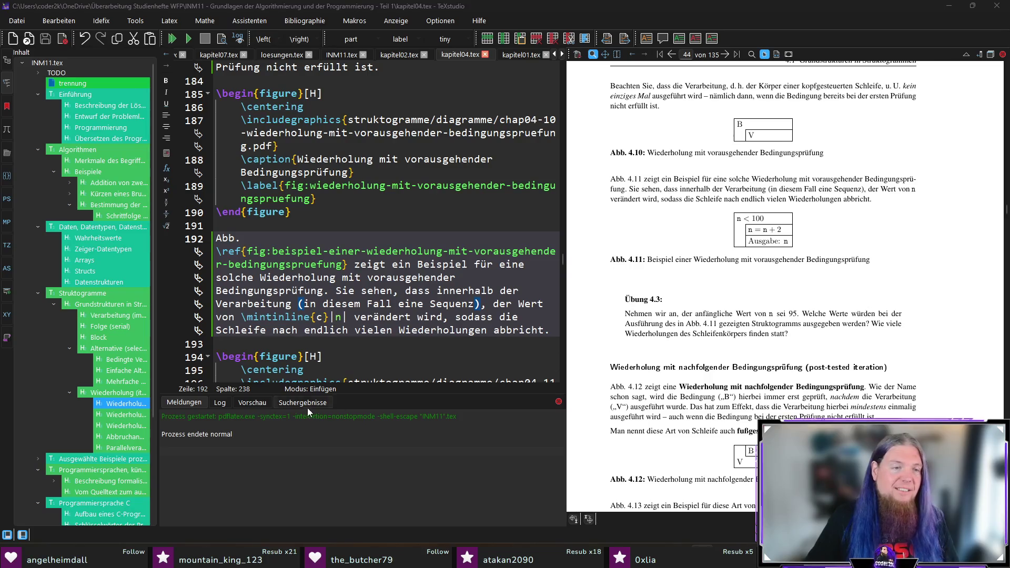
scroll(85, 297, "down", 4)
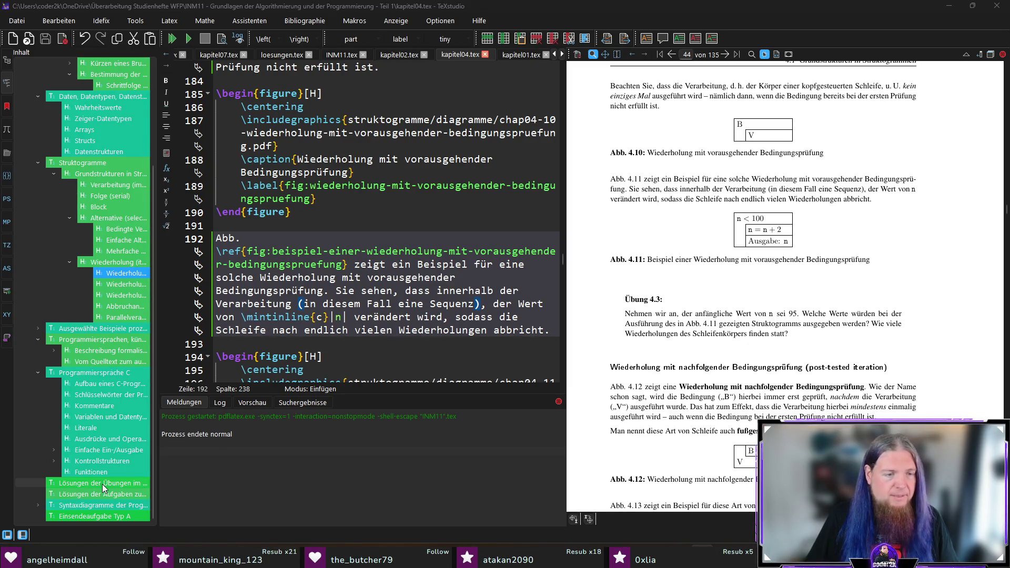
Jump to the 'Lösungen der Übungen' section of INM11.tex via the structure panel
left_click(101, 484)
scroll(471, 285, "down", 1)
scroll(471, 286, "down", 1)
scroll(471, 285, "down", 1)
scroll(474, 259, "up", 3)
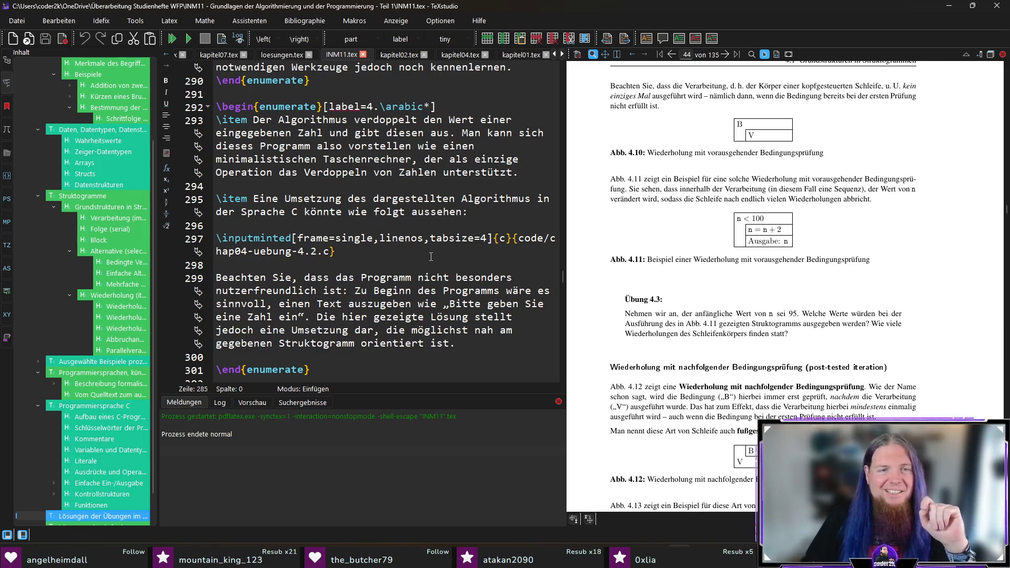
Write the Übung 4.3 answer: $95$, $97$, $99$ are output, three loop-body passes, and save
left_click(474, 344)
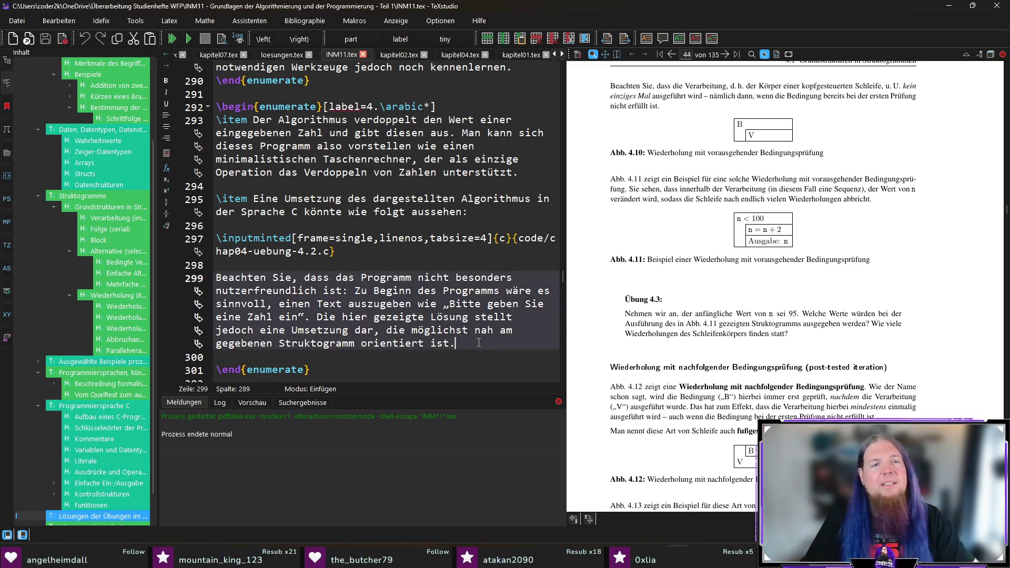
scroll(458, 300, "up", 1)
scroll(441, 269, "down", 2)
key("Return")
key("Return")
type("\\item ")
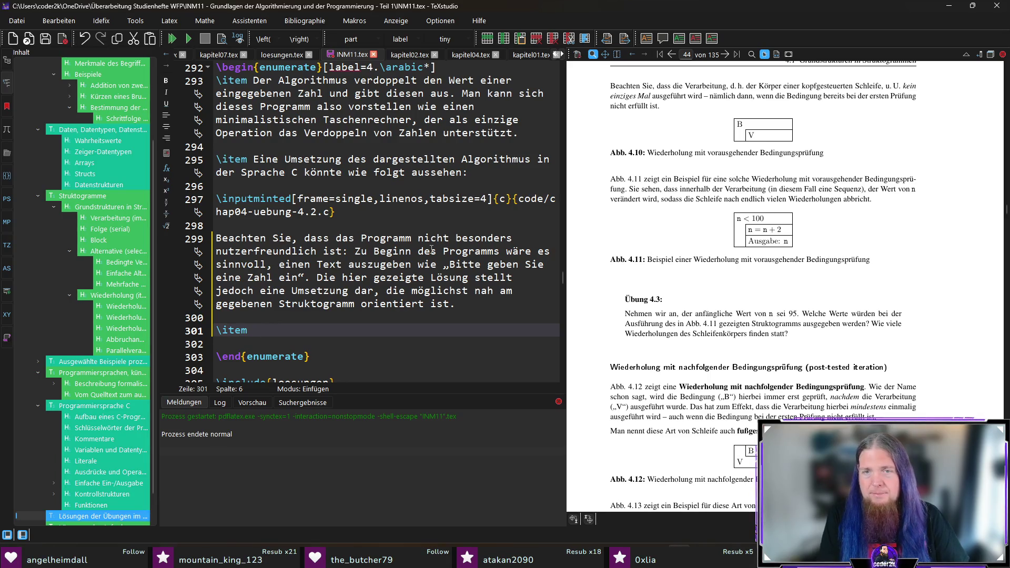
type("D")
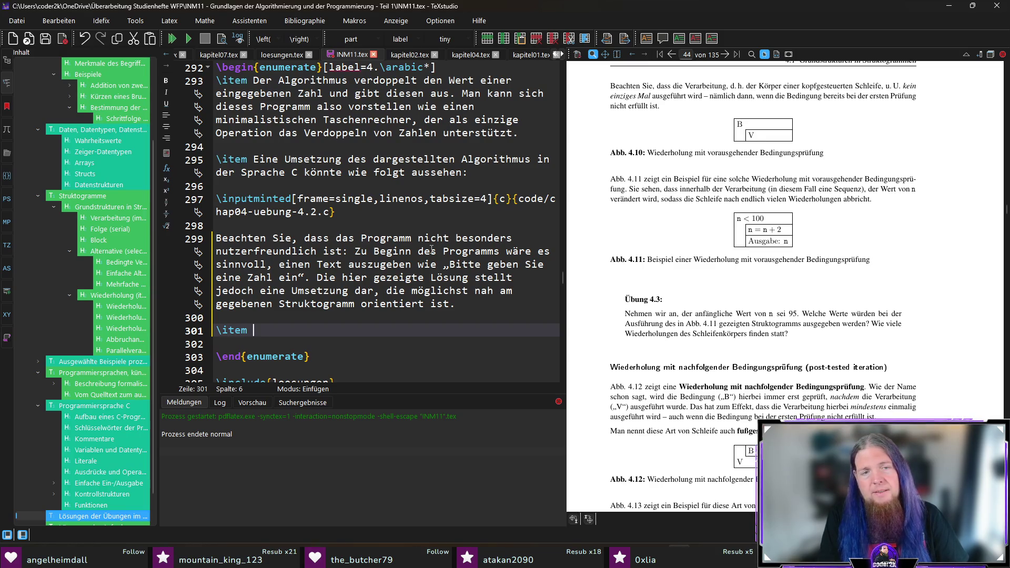
type("ei ")
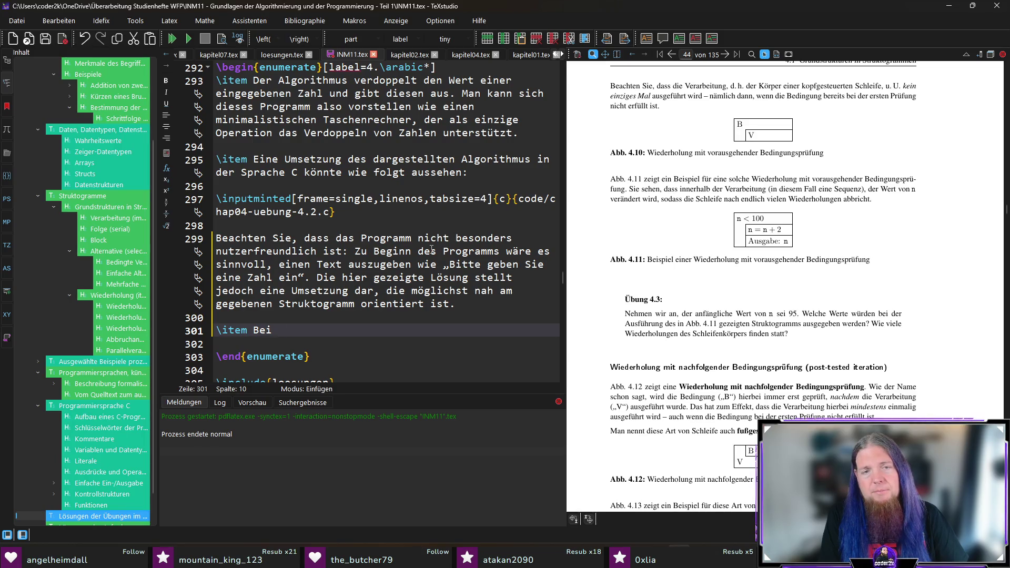
type(" der Ausführung de")
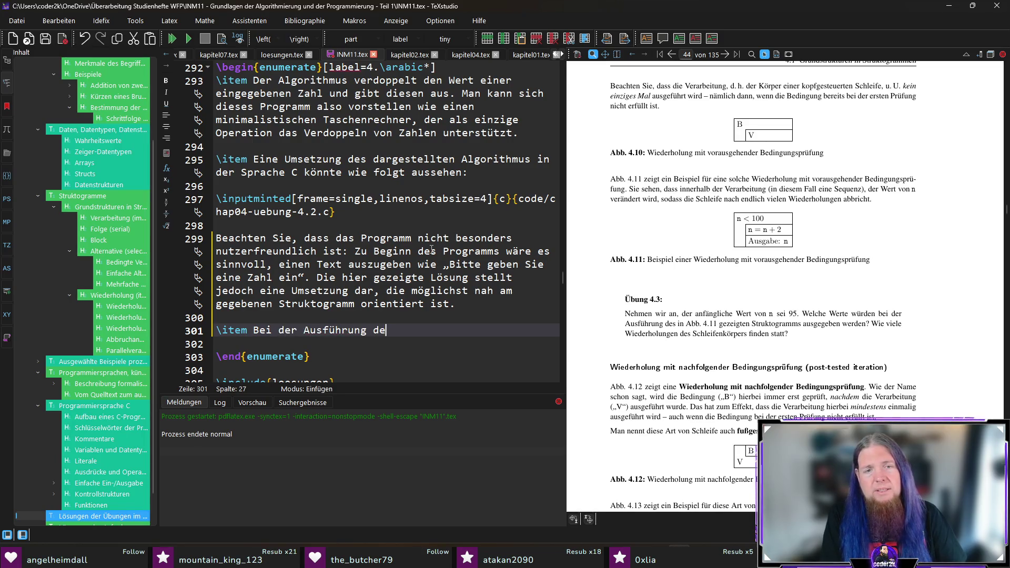
type("dargestellten Sturktog")
key("BackSpace")
key("BackSpace")
key("BackSpace")
type("ru")
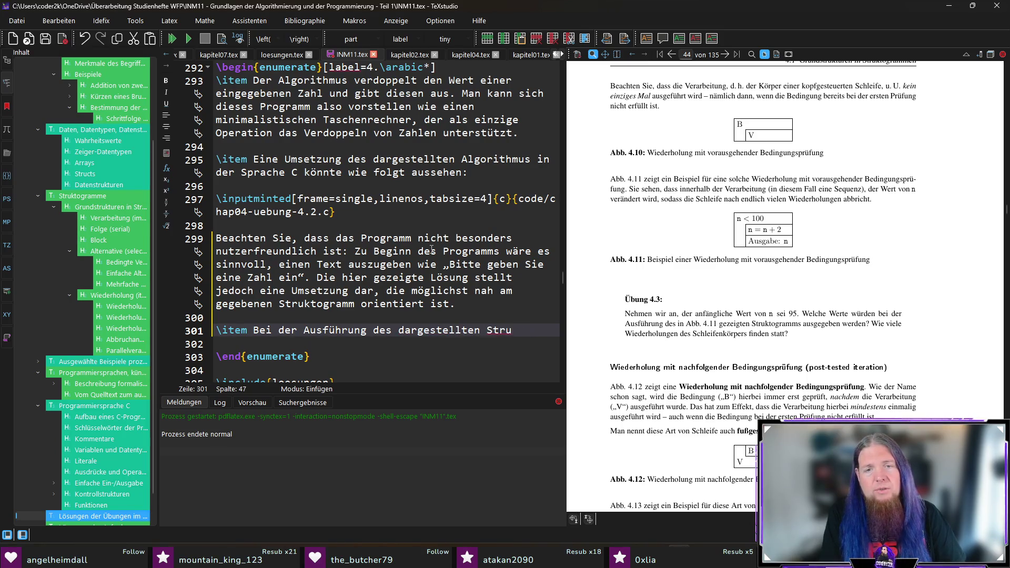
type("ktogramms ")
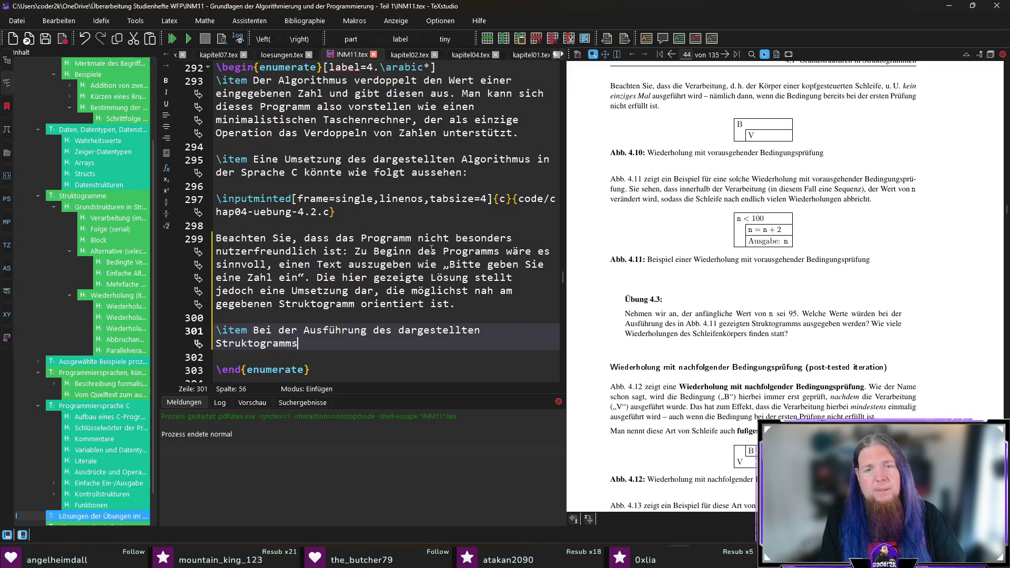
type("würden nacheinander die Wer")
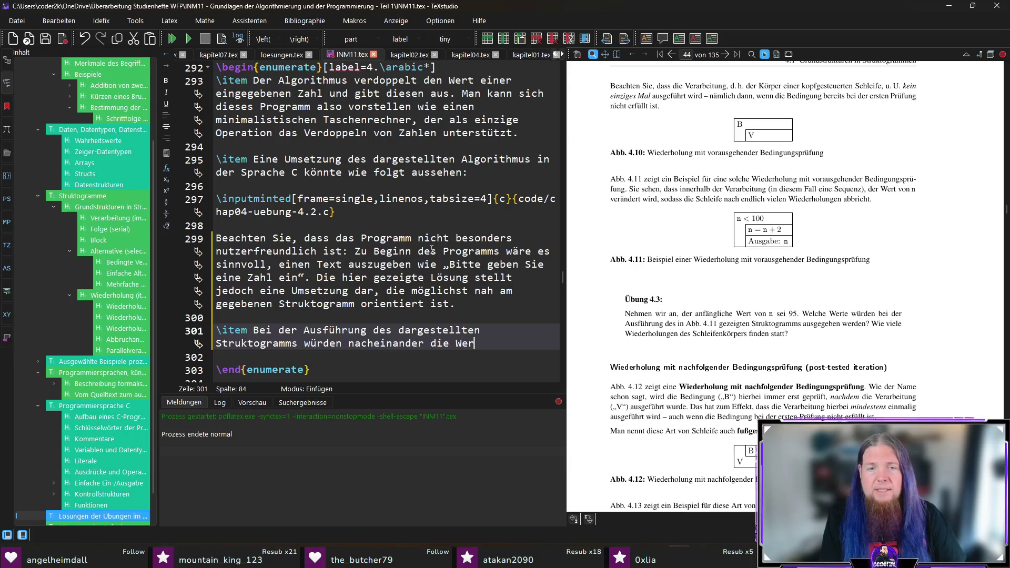
type("te $95")
key("BackSpace")
type(", $97$ und $99$ ausgegeben werden.")
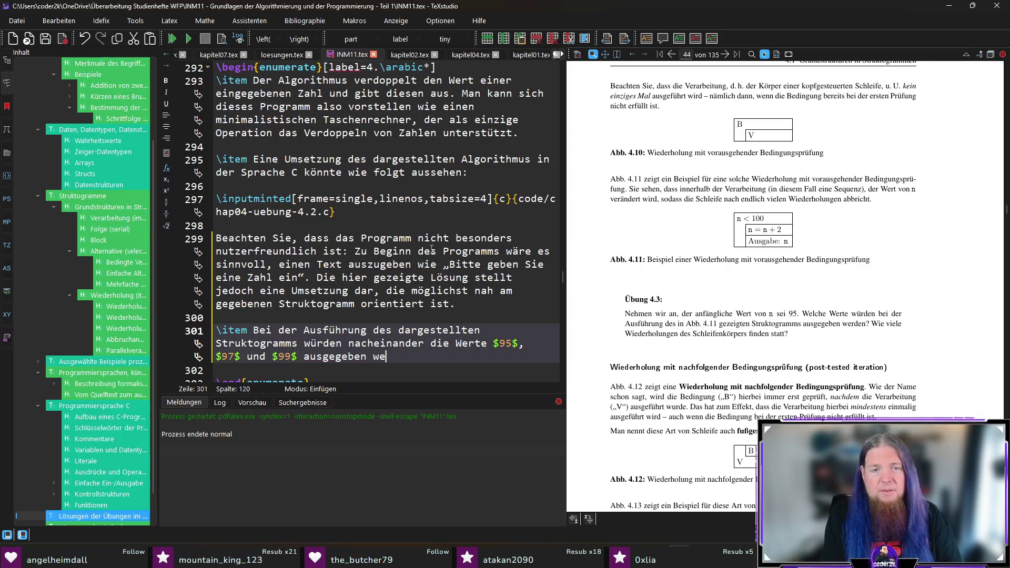
type(" Es finden also drei ")
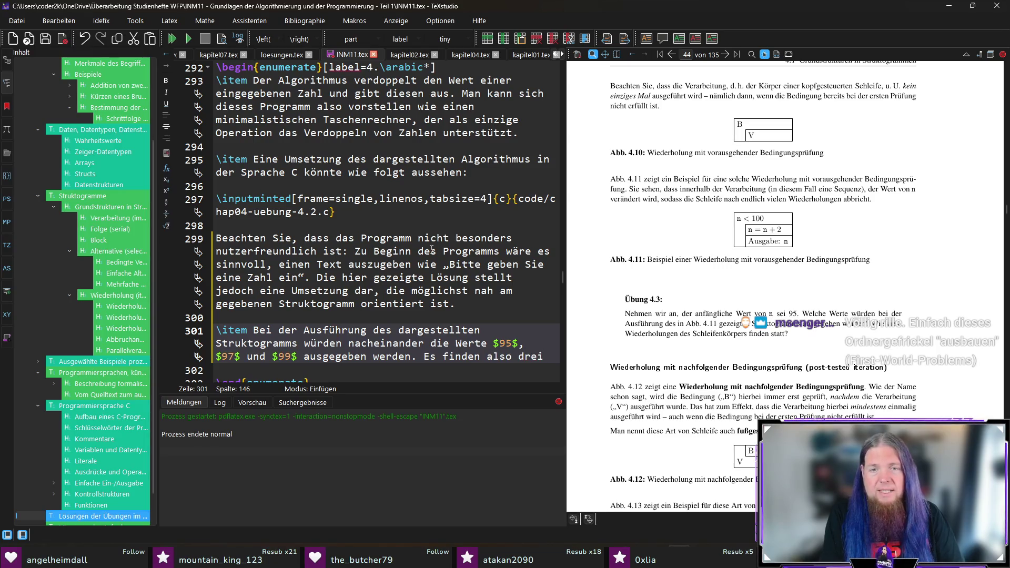
type("Wiederholungen de")
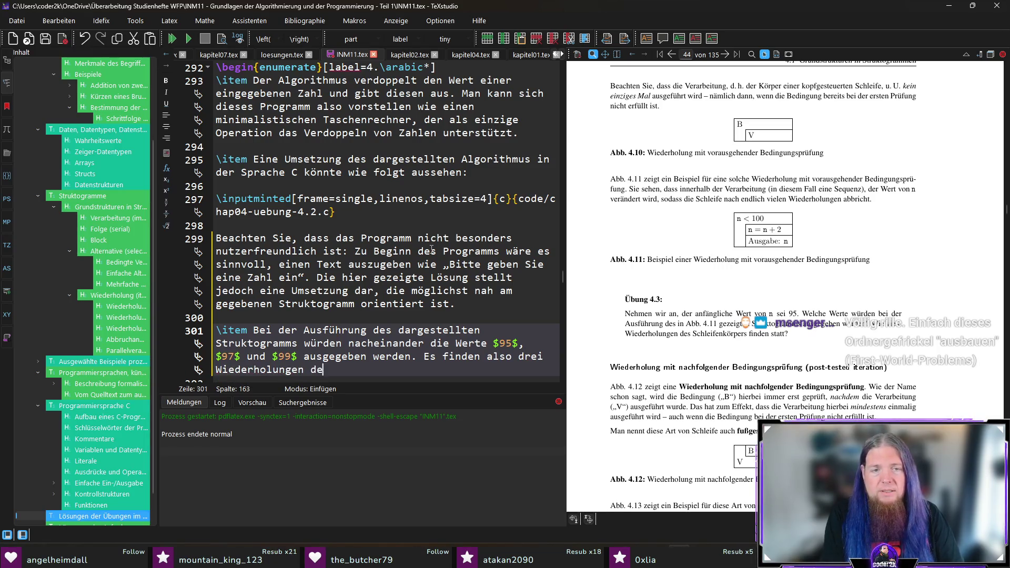
type("s Schleifenkörper")
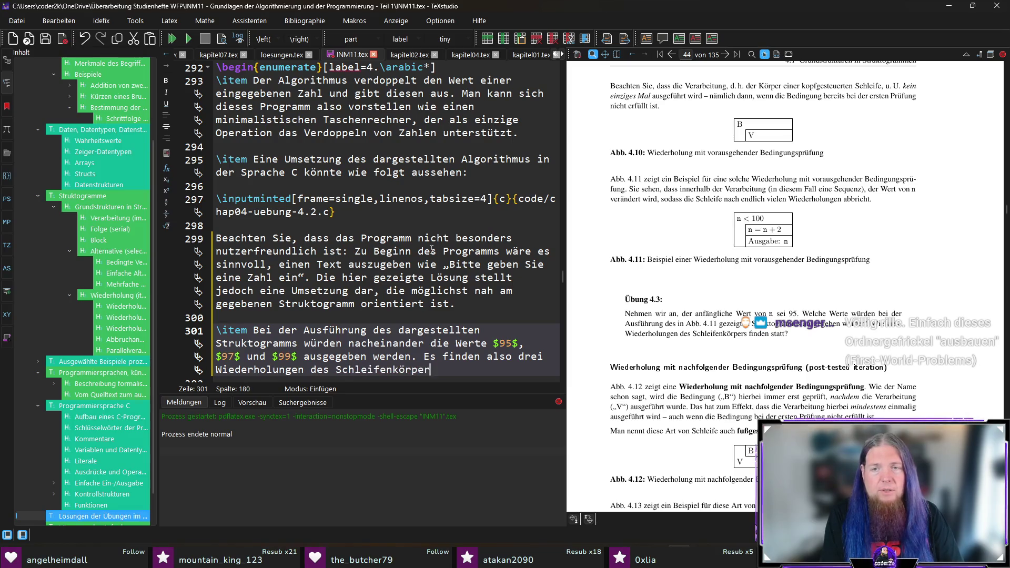
type("s statt.")
key("ctrl+shift+s")
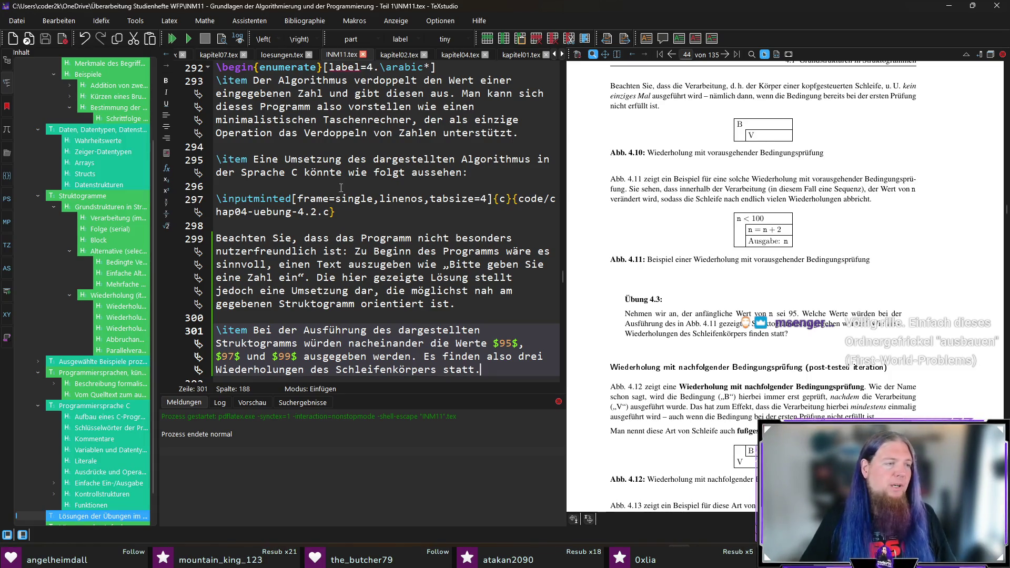
scroll(408, 270, "down", 1)
scroll(414, 267, "down", 1)
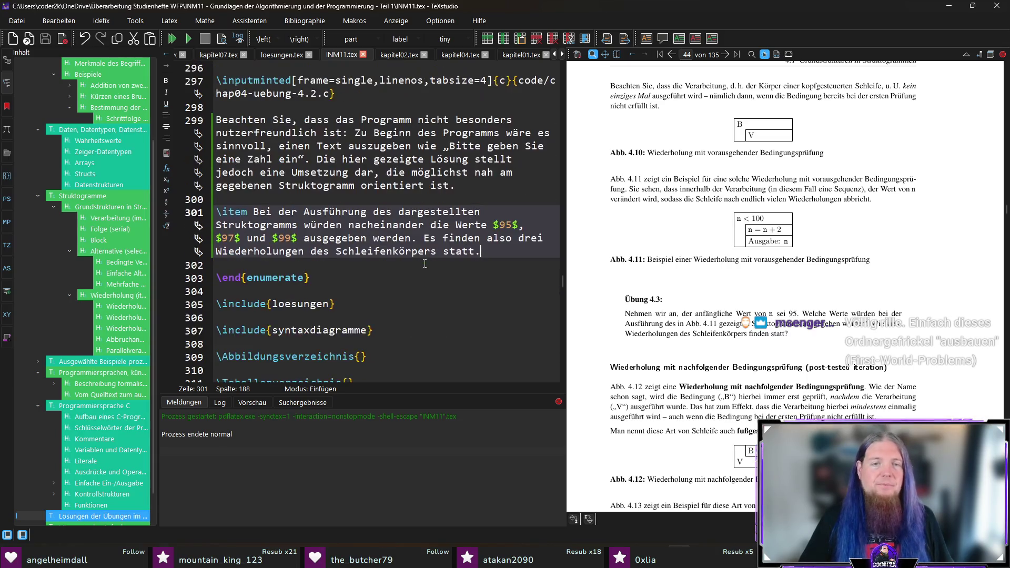
scroll(420, 264, "up", 1)
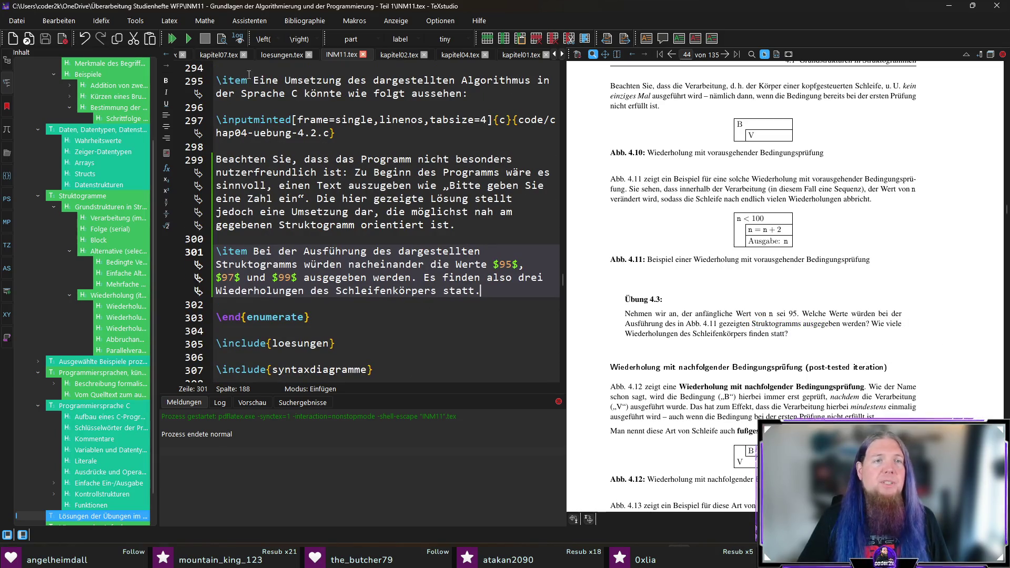
left_click(222, 58)
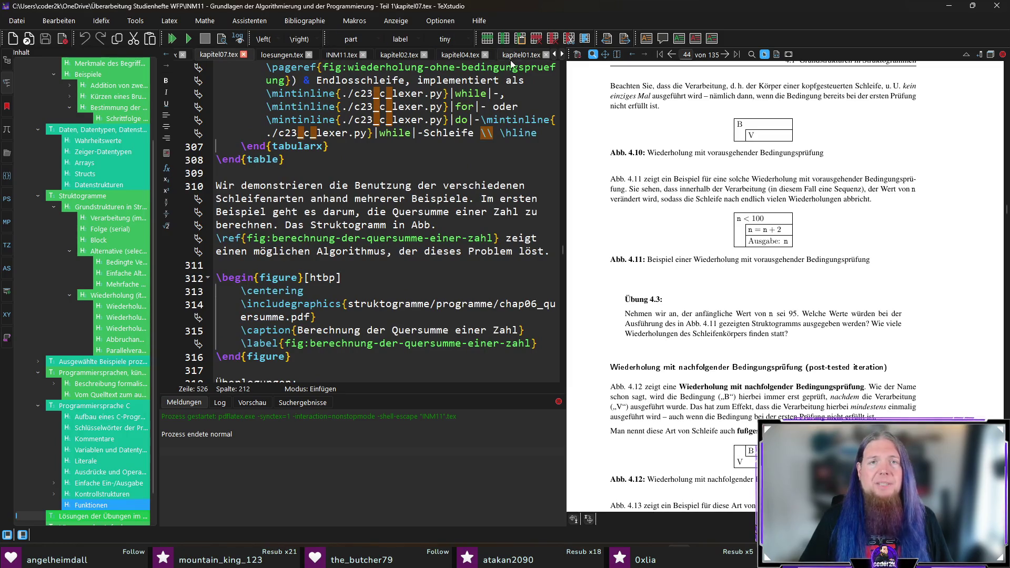
Switch to kapitel04.tex and go to the end of the Abb. 4.11 paragraph on line 192
left_click(460, 56)
left_click(555, 331)
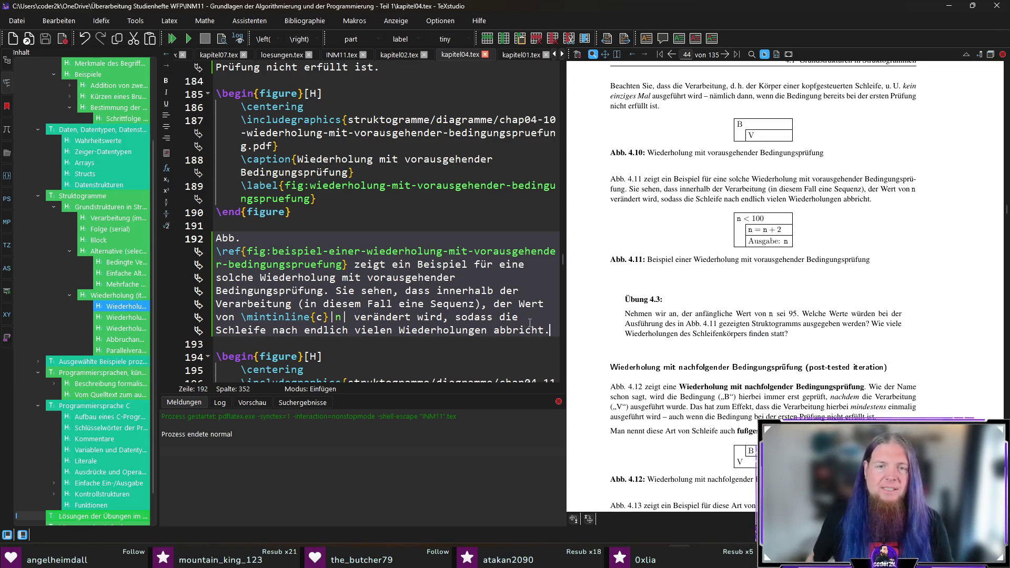
scroll(528, 321, "down", 2)
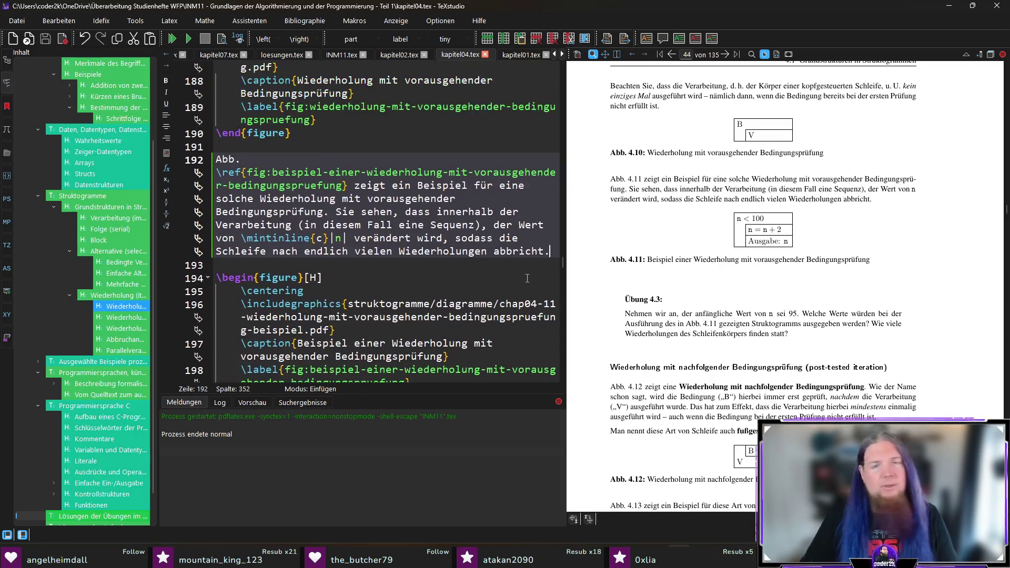
Jump from the PDF's 'schon sagt' to line 208, delete the comma after 'sagt' and recompile
key("F5")
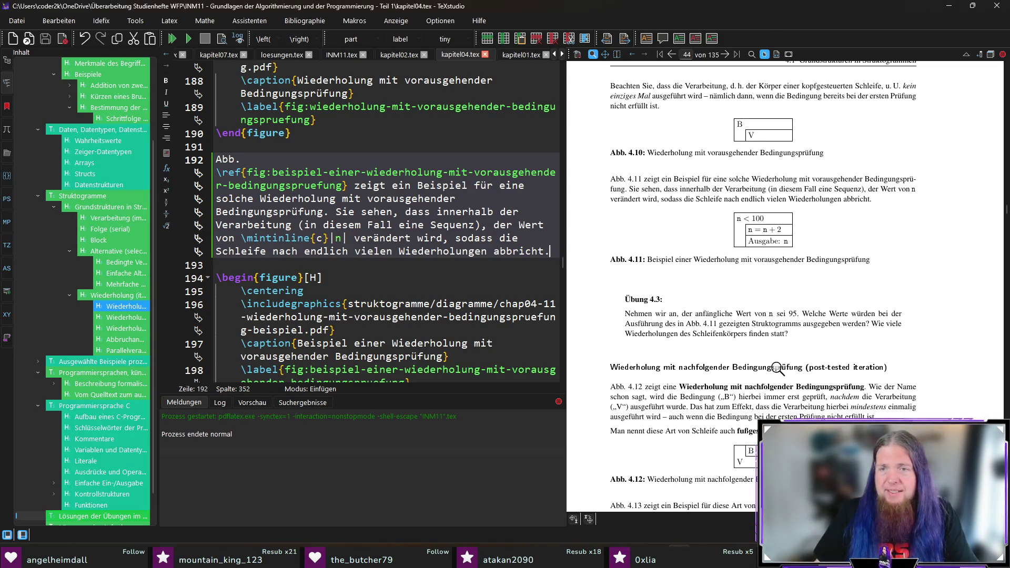
scroll(802, 316, "down", 2)
scroll(802, 316, "down", 1)
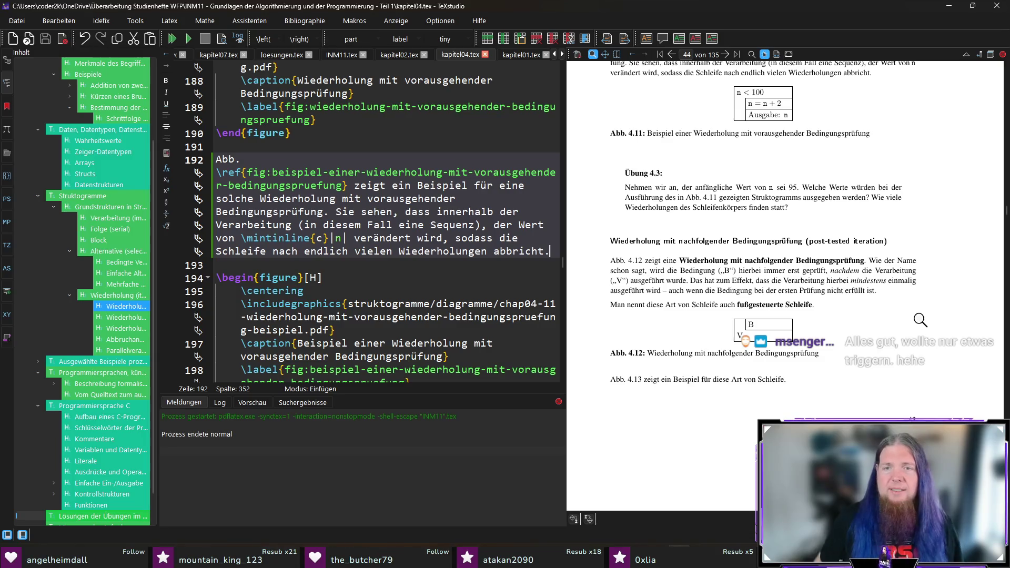
left_click(641, 270, "ctrl")
left_click(246, 304)
key("BackSpace")
key("F5")
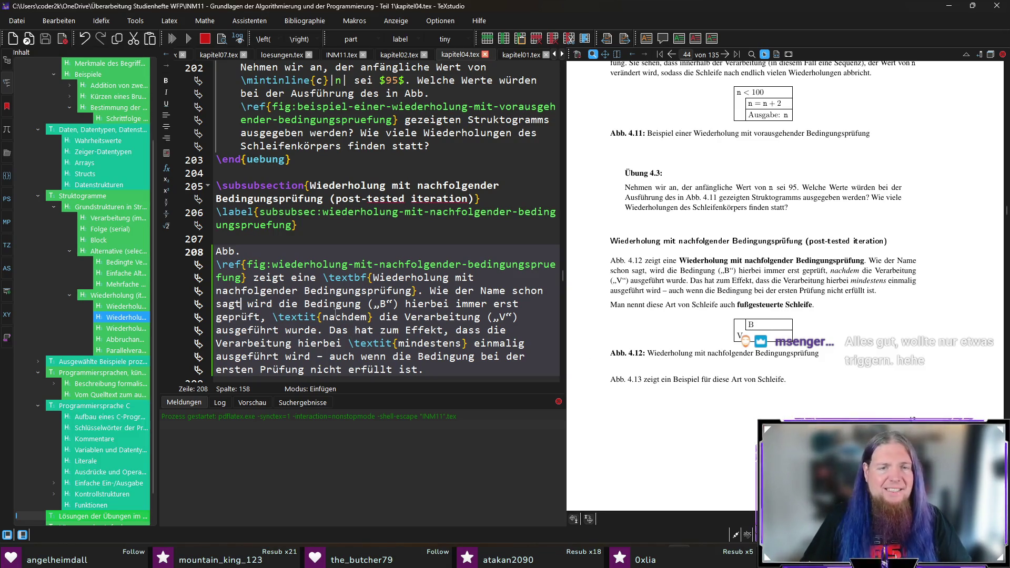
Place the caret after 'erst' on line 208 to insert 'dann'
left_click(525, 305)
type("da")
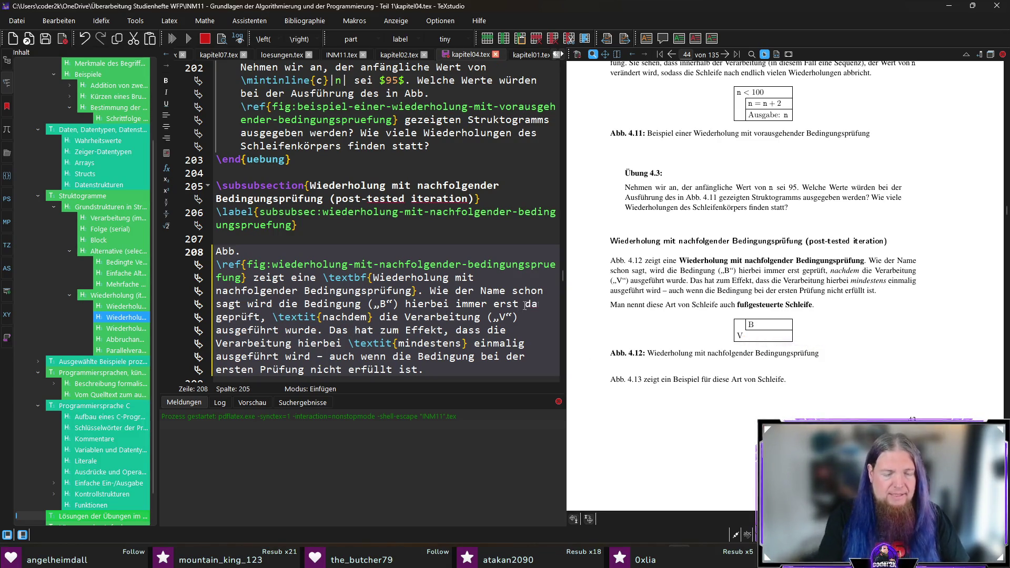
type("nn")
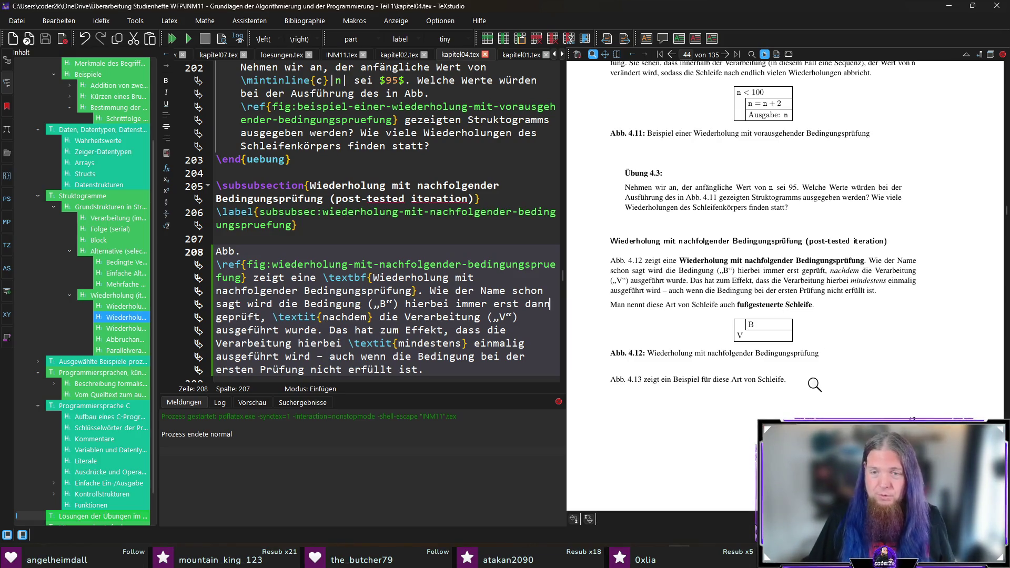
scroll(727, 355, "down", 2)
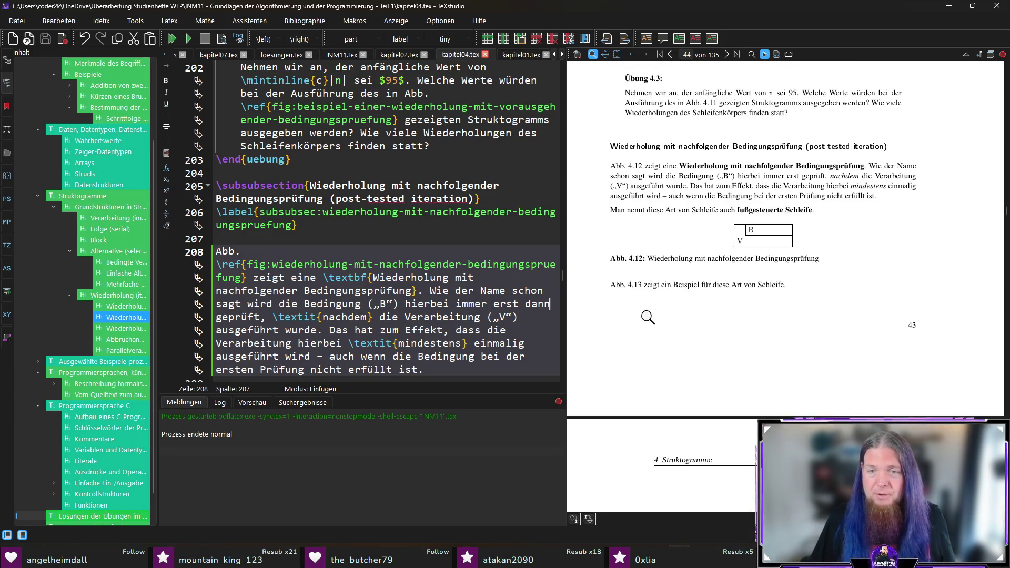
scroll(742, 284, "down", 4)
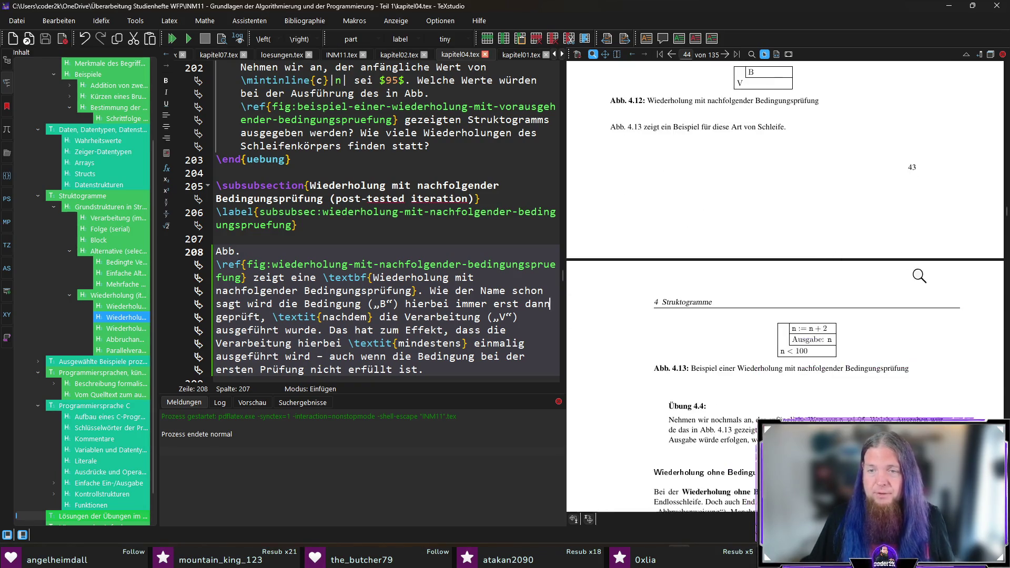
scroll(918, 276, "down", 1)
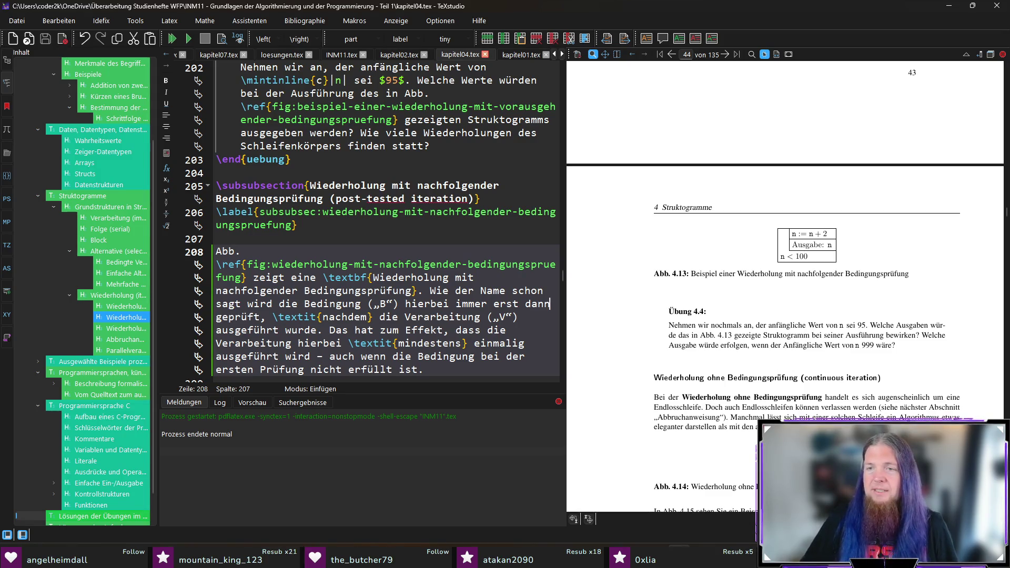
Run the loop example in a Python REPL beside the editor, then return to kapitel04.tex
key("alt+Tab")
left_click_drag(750, 50, 360, 52)
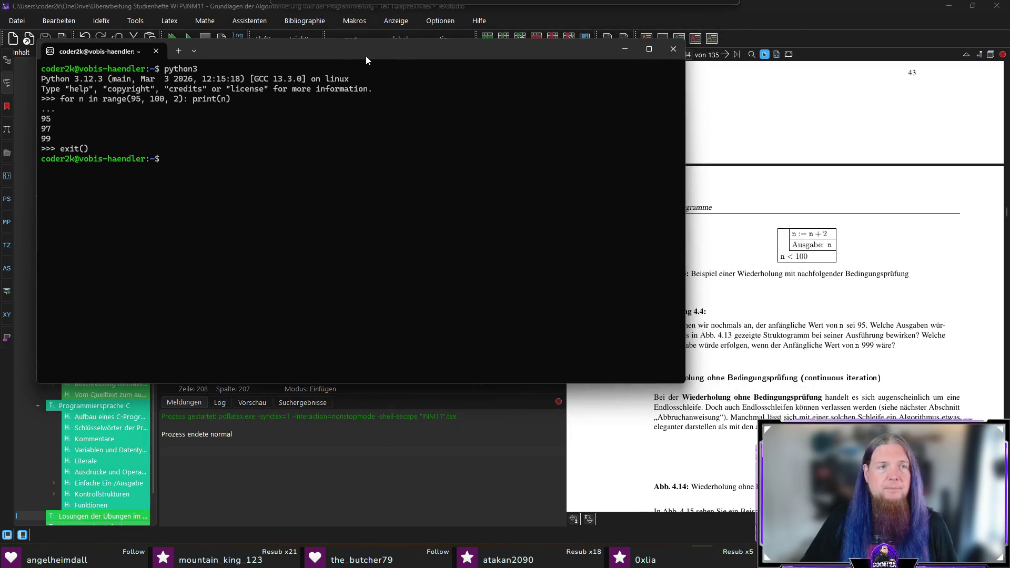
left_click_drag(688, 230, 489, 215)
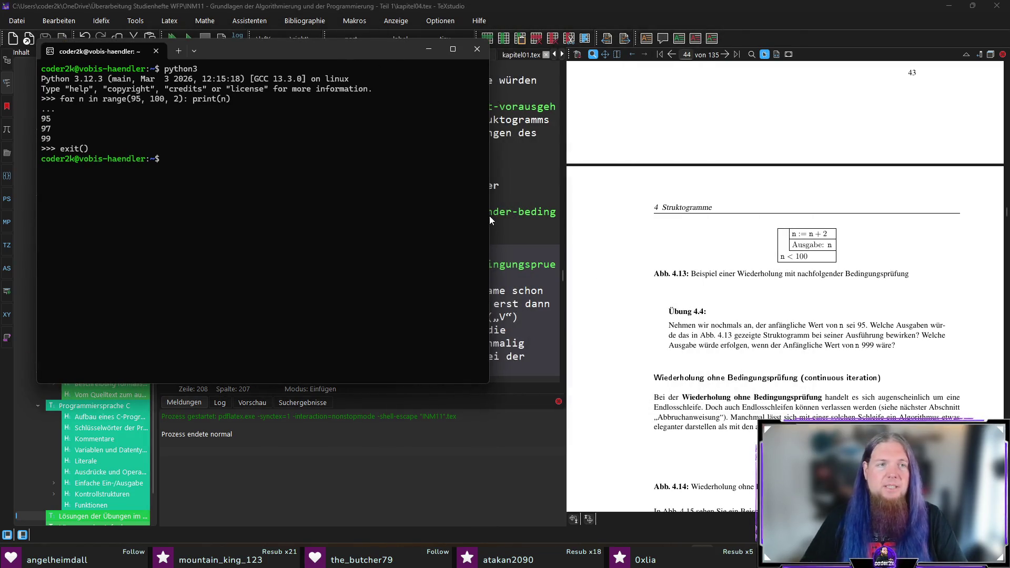
type("python3")
key("Return")
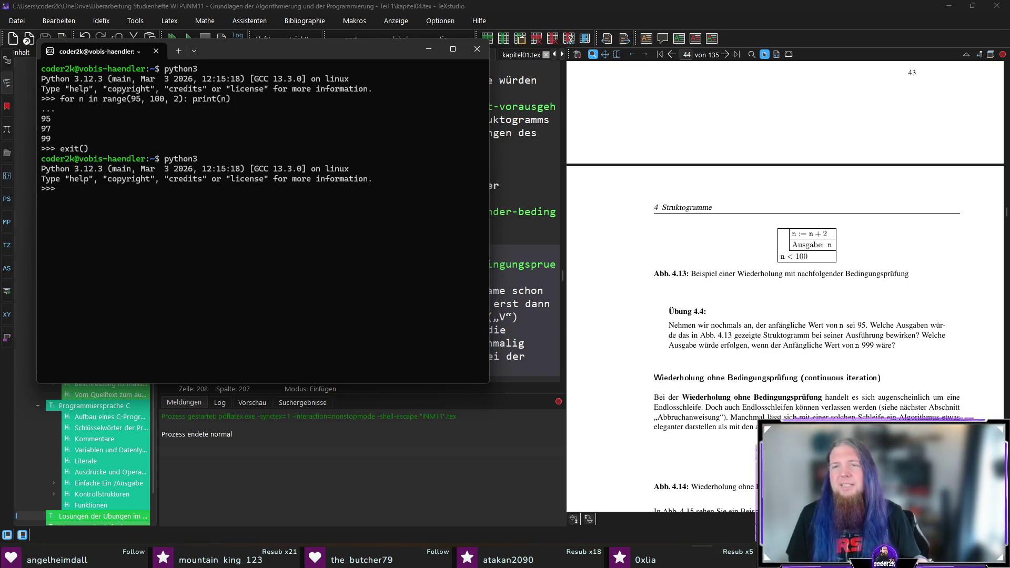
type("n = 95")
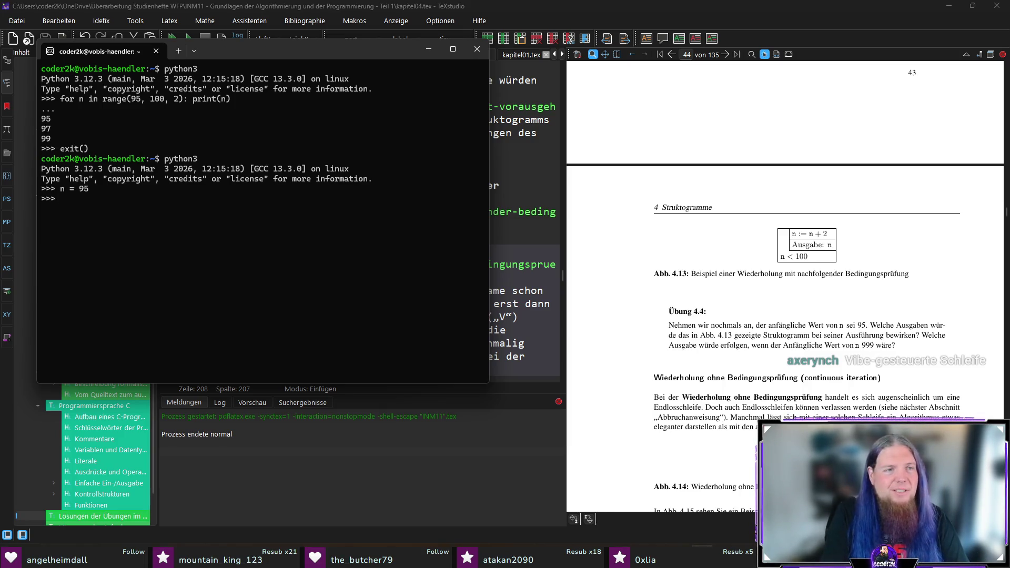
type("whileTrue:")
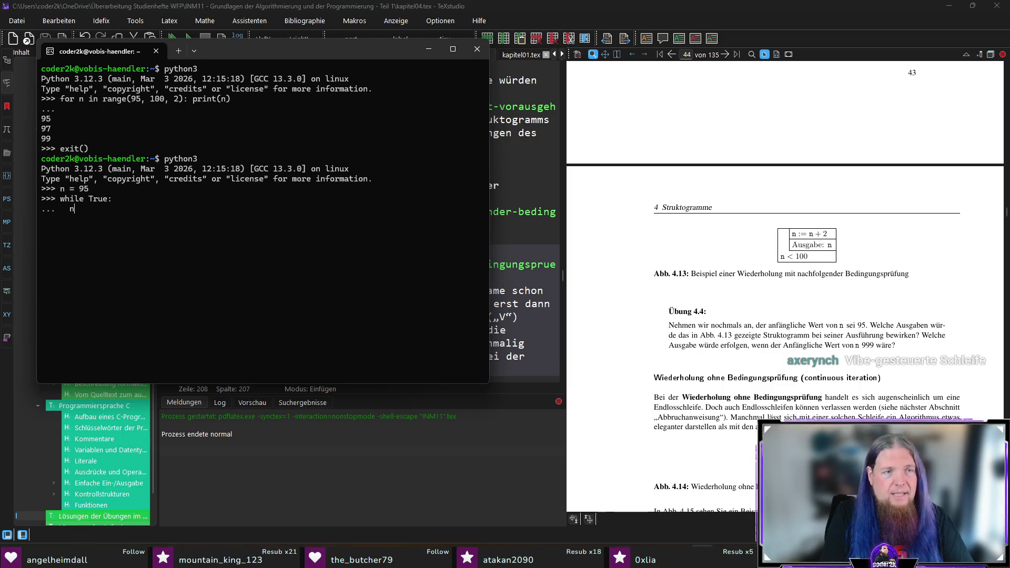
type("= 2")
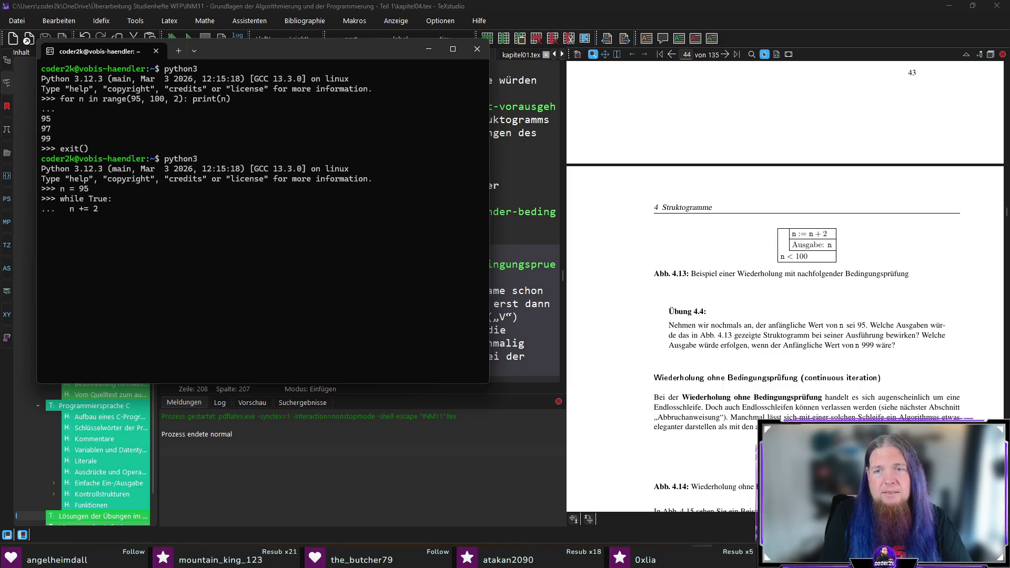
key("Return")
type("print(n")
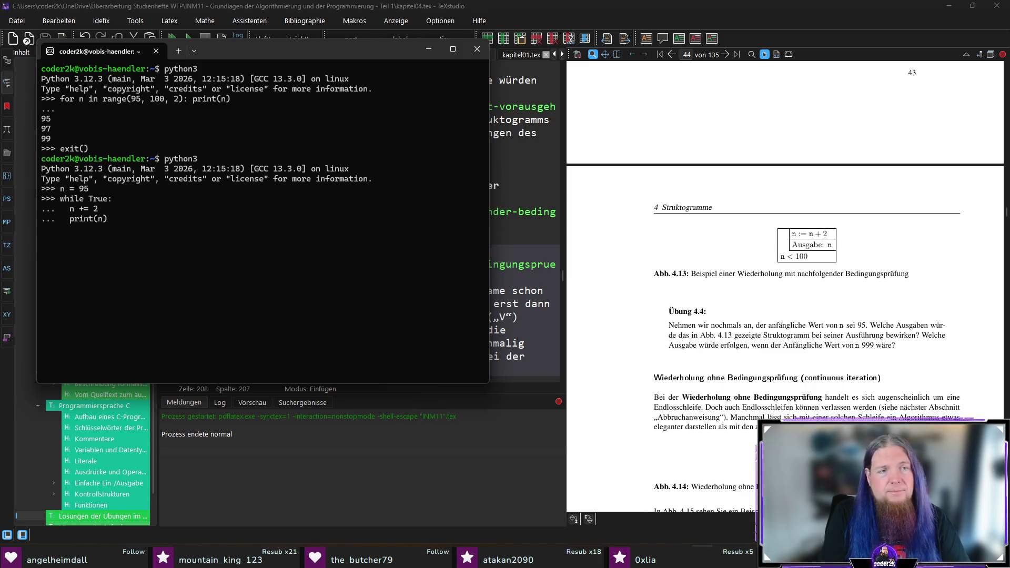
type("f")
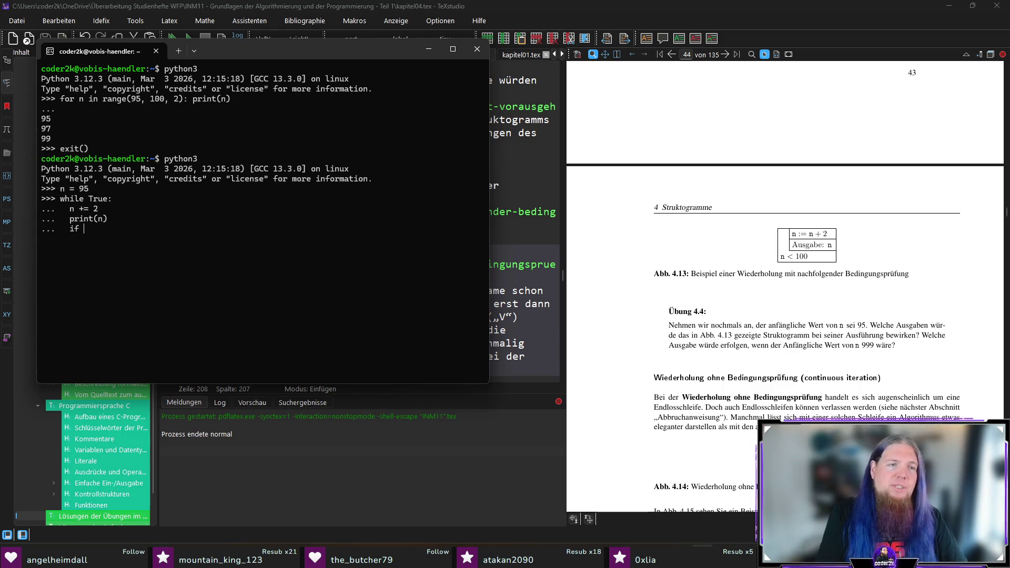
type("n >= 1")
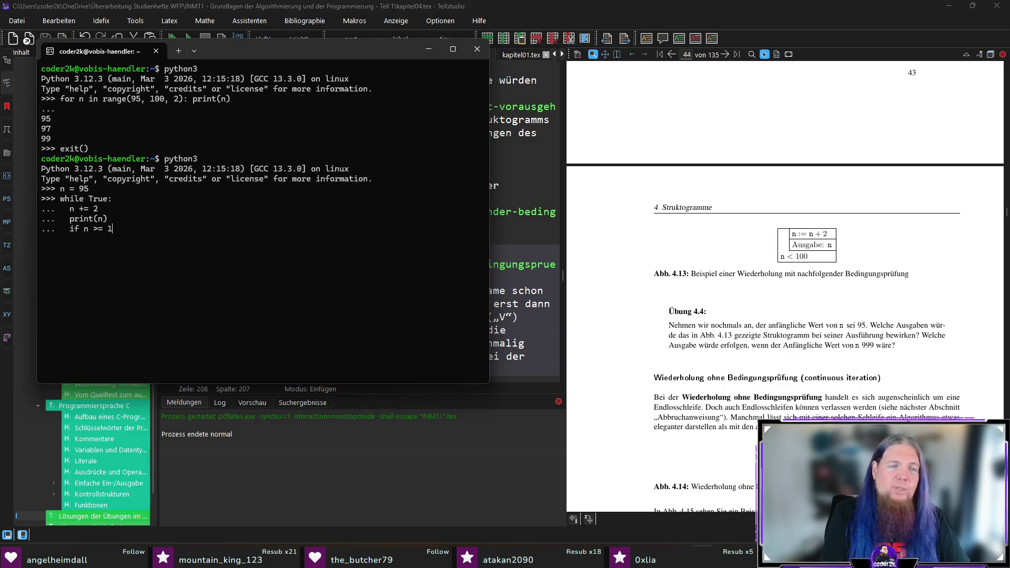
type("   break")
key("Return")
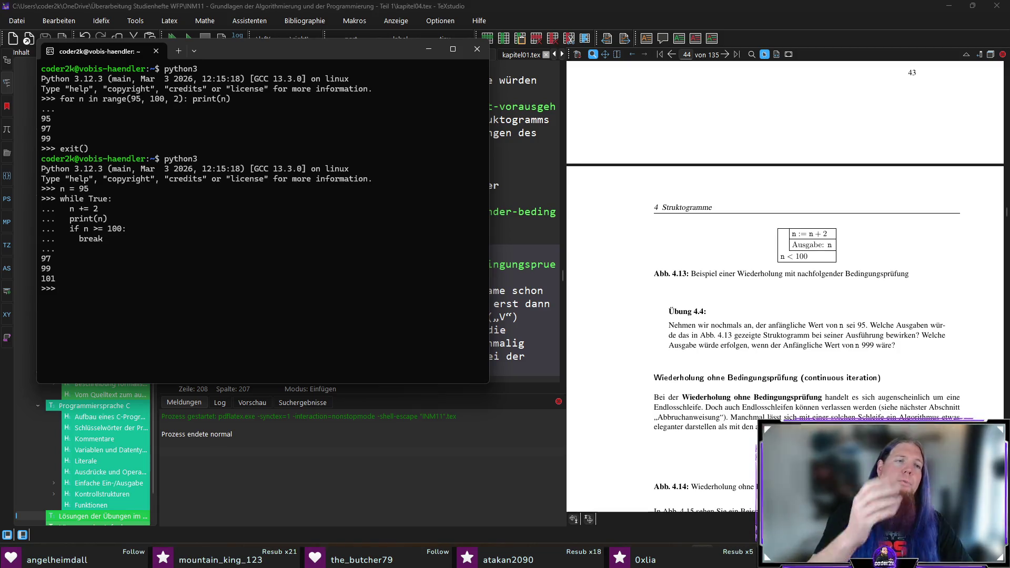
key("alt+Tab")
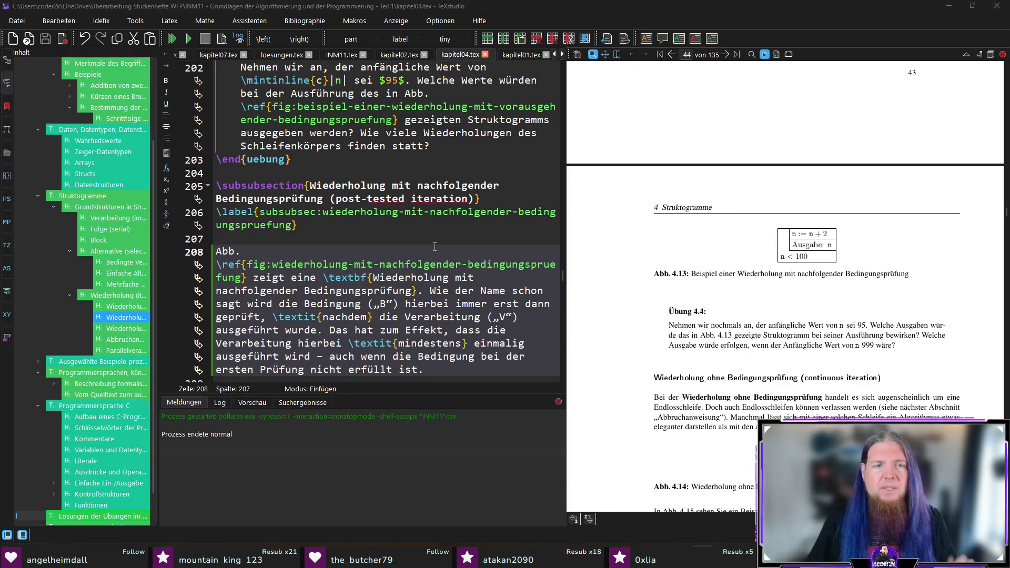
scroll(436, 256, "down", 3)
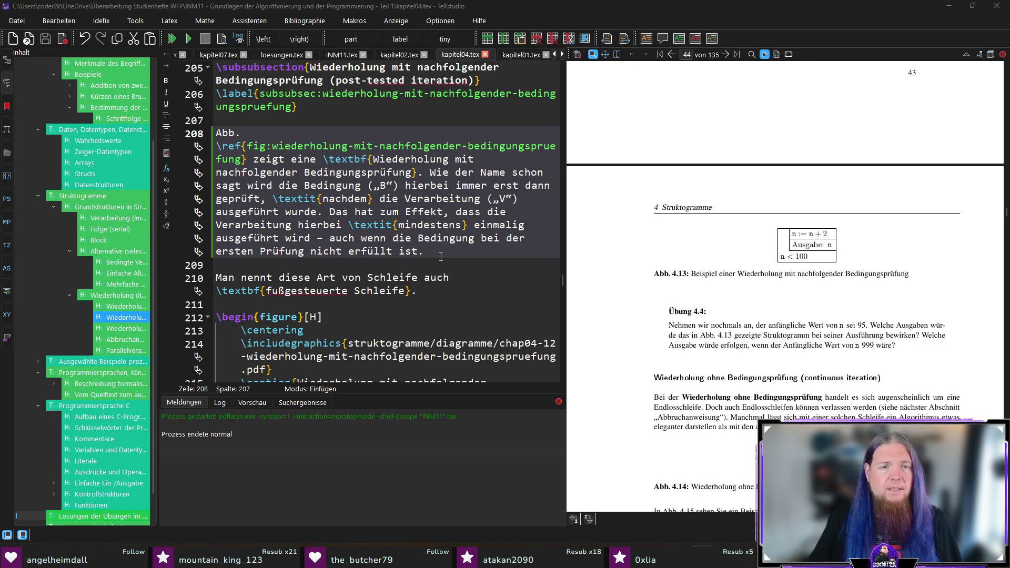
scroll(441, 256, "up", 1)
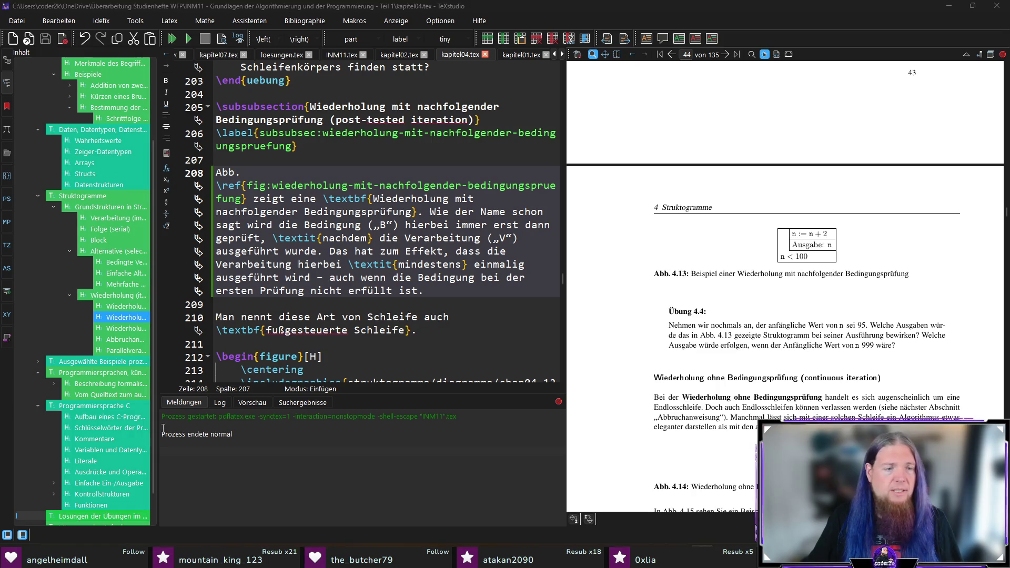
In INM11.tex's solutions chapter, add a new item and paste the previous answer's text into it
left_click(94, 517)
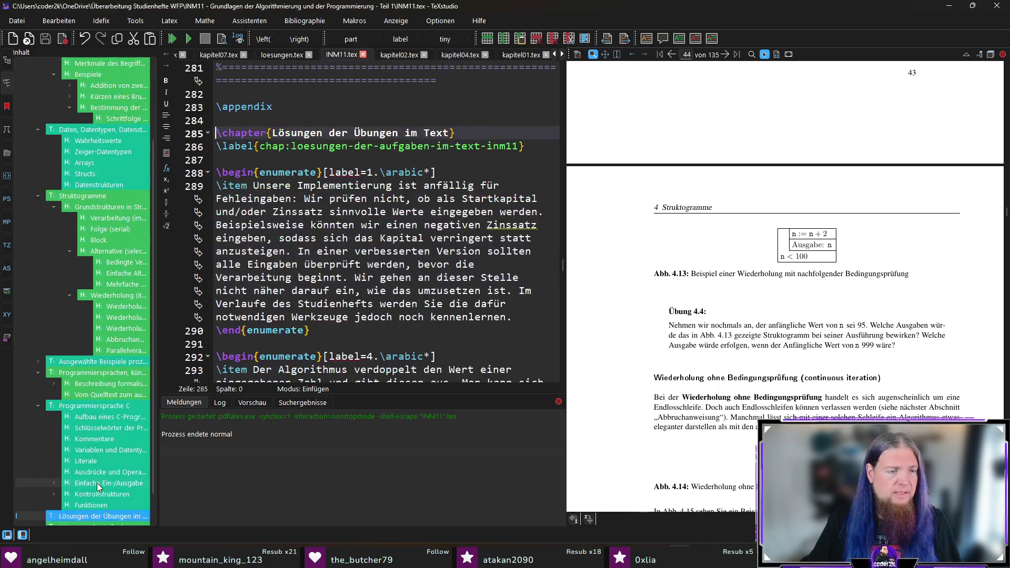
scroll(399, 229, "down", 7)
scroll(355, 205, "down", 1)
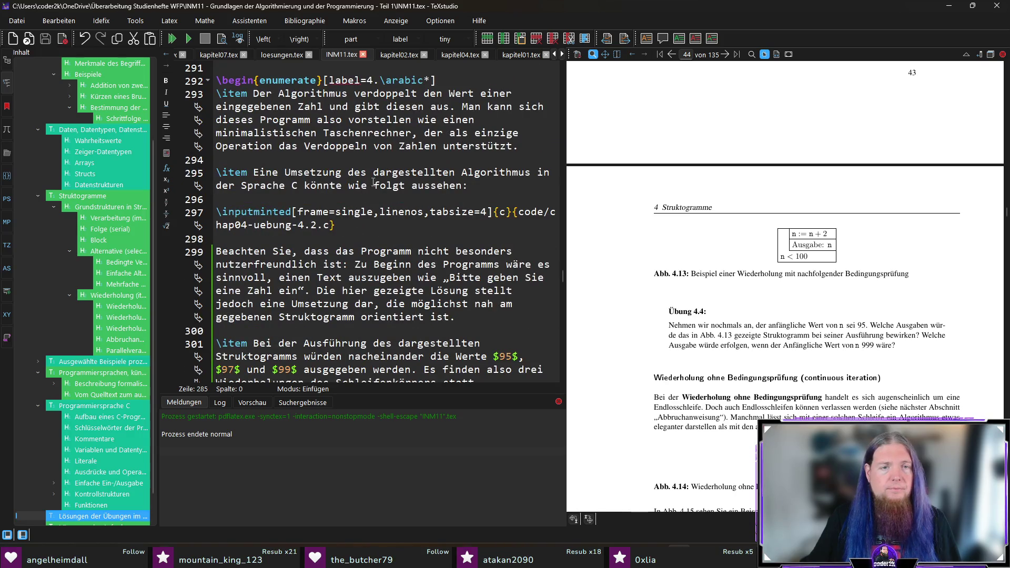
scroll(307, 178, "down", 5)
scroll(303, 184, "up", 2)
left_click(331, 239)
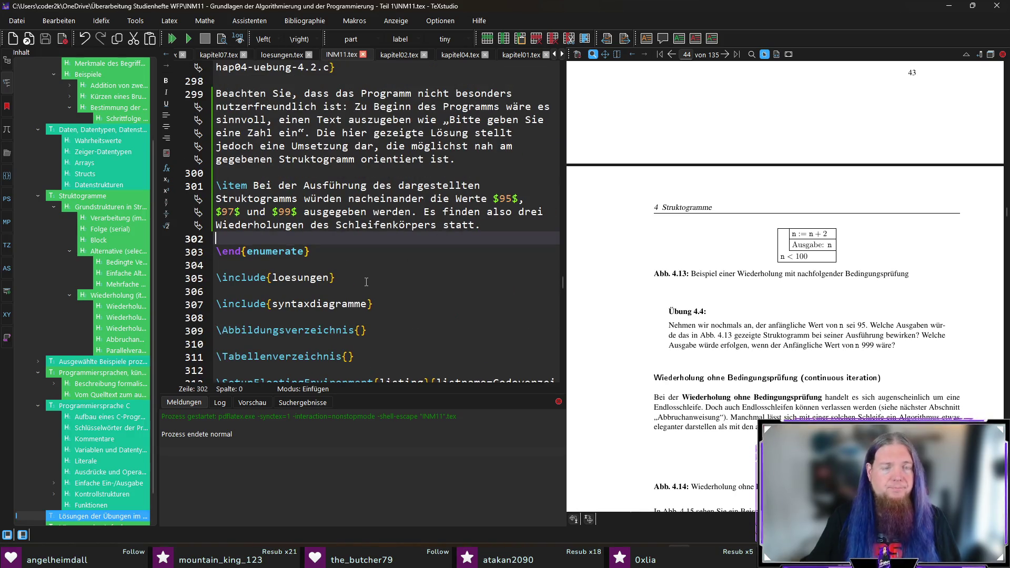
key("Return")
key("Return")
key("Up")
type("\\item")
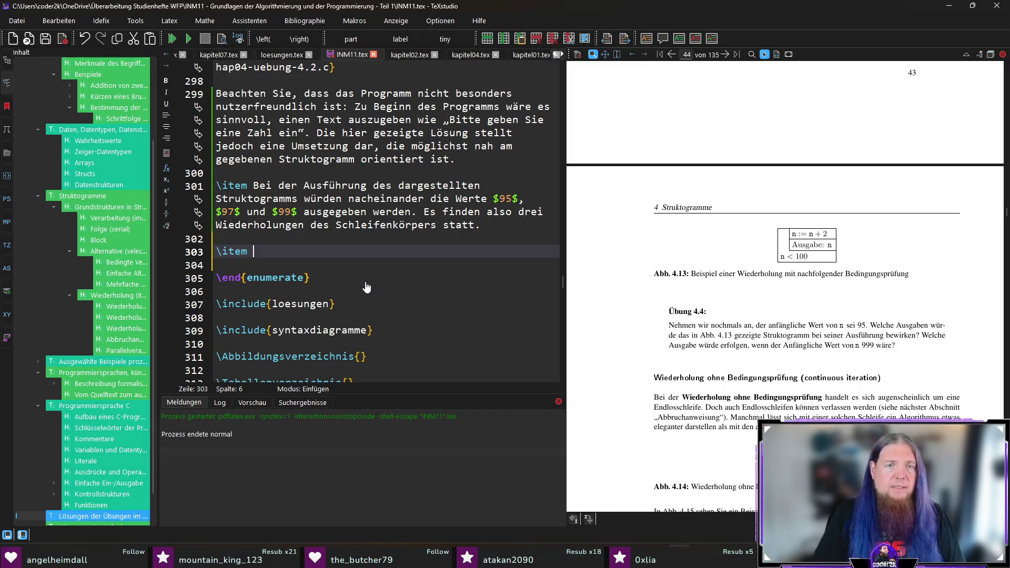
left_click_drag(256, 186, 418, 237)
key("ctrl+c")
left_click(358, 257)
key("ctrl+v")
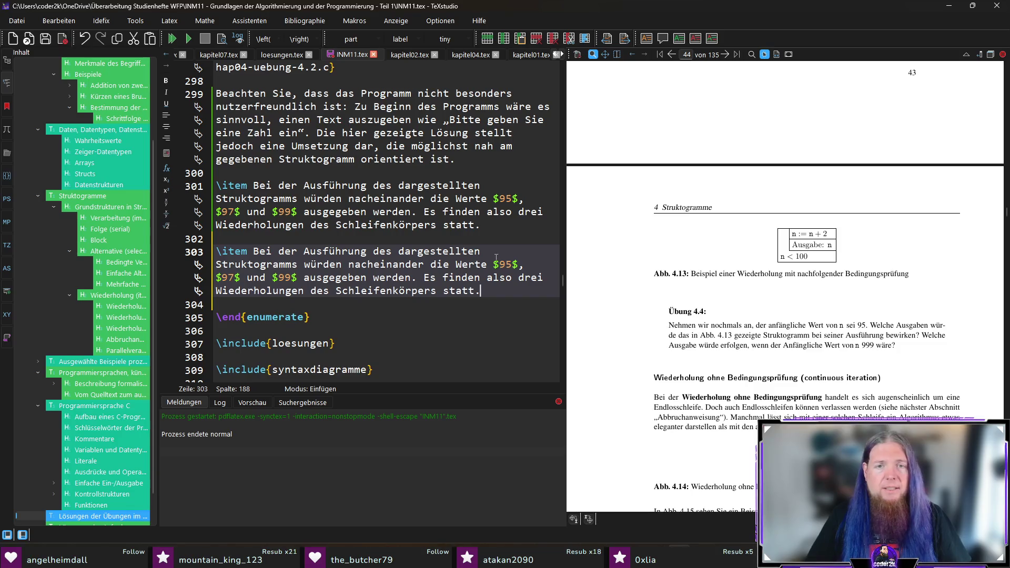
Change the values to 97, 99, 101, drop the three-repetitions sentence and begin the 999 case
double_click(505, 264)
type("97")
key("Right")
key("Right")
key("Right")
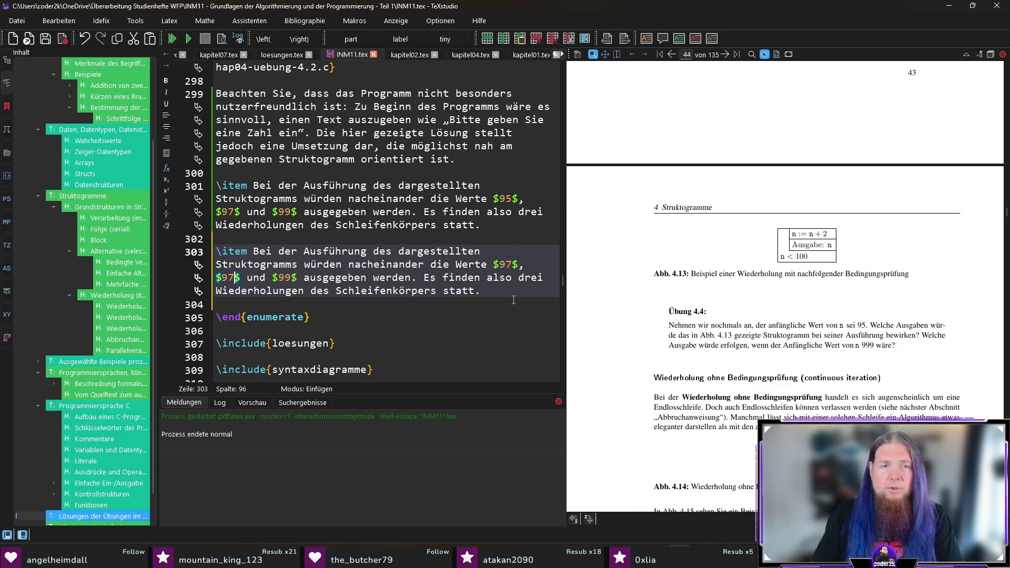
key("Right")
key("Right")
key("Right")
key("BackSpace")
key("BackSpace")
type("101")
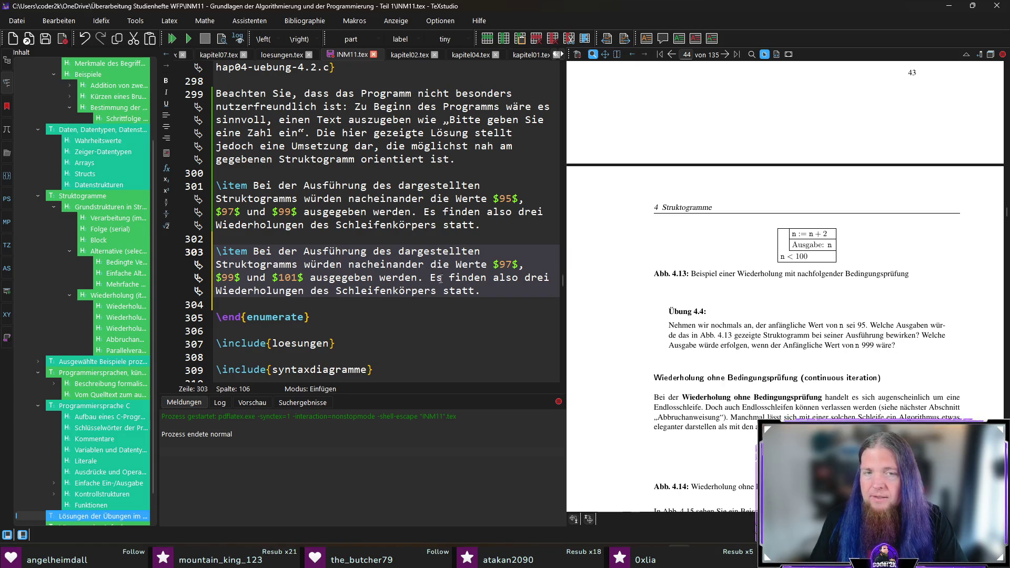
left_click_drag(424, 278, 480, 291)
key("BackSpace")
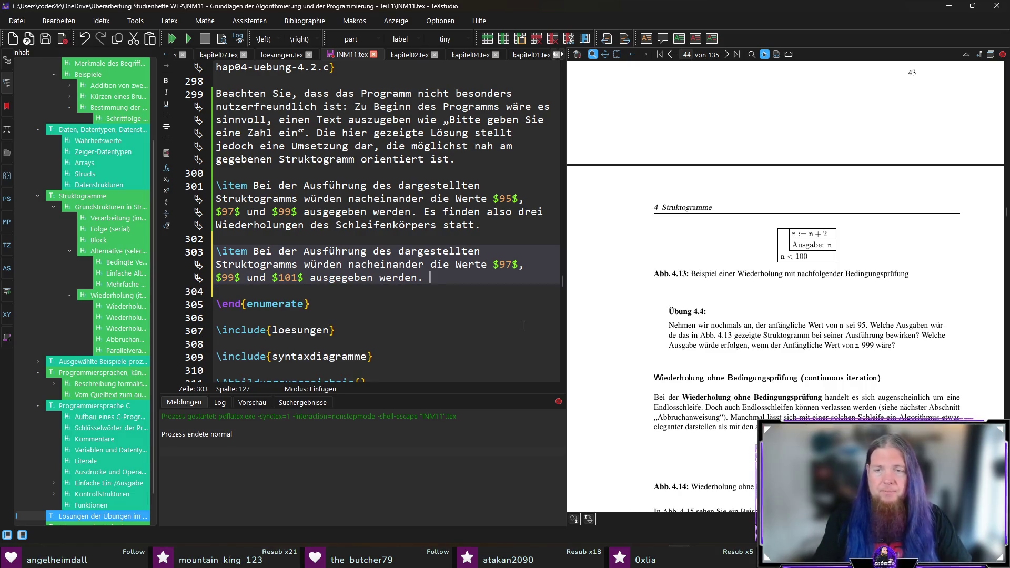
type("Wäre der anfängliche")
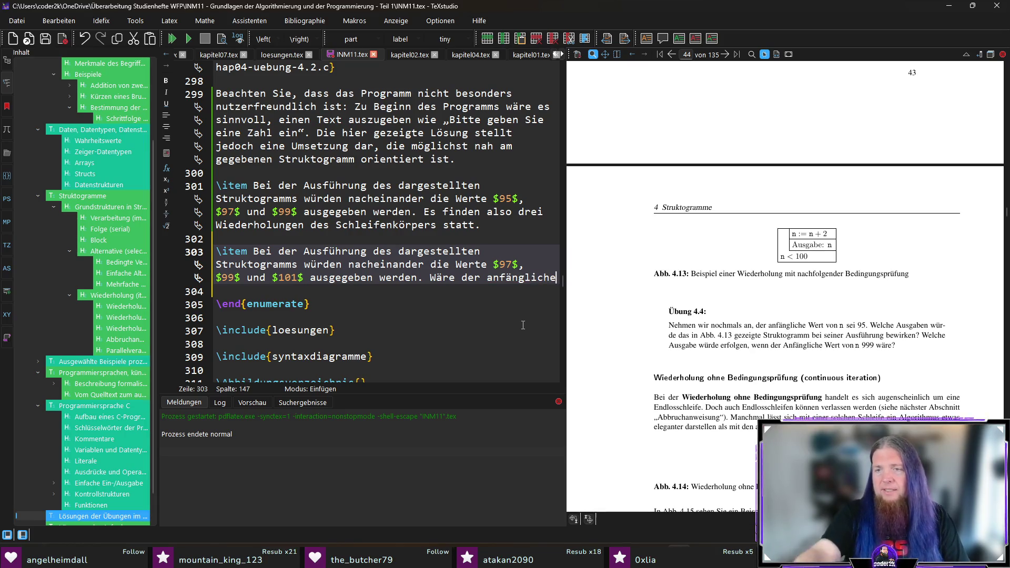
type(" Wert stattdessen $999$, dann wür")
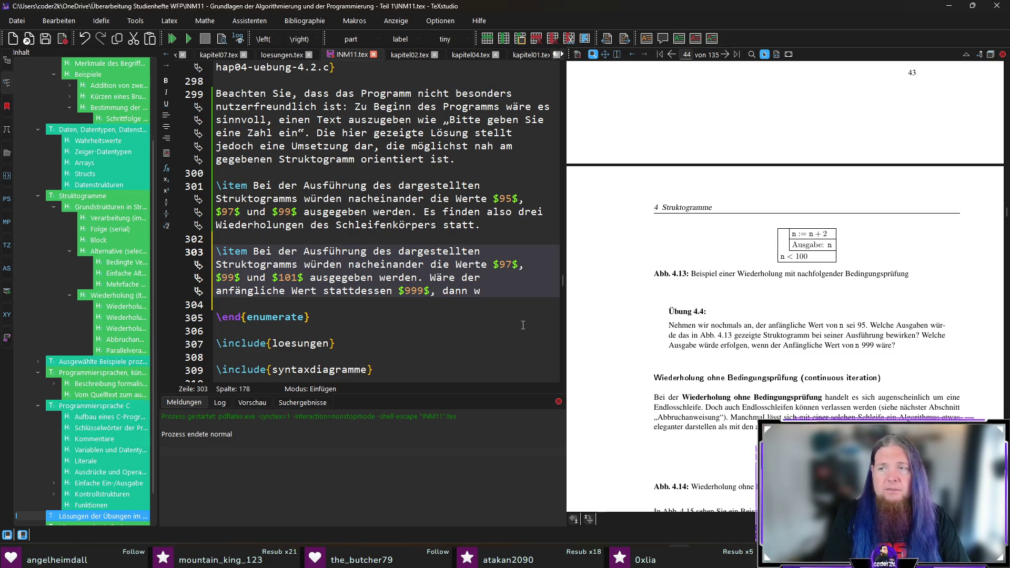
type("de d")
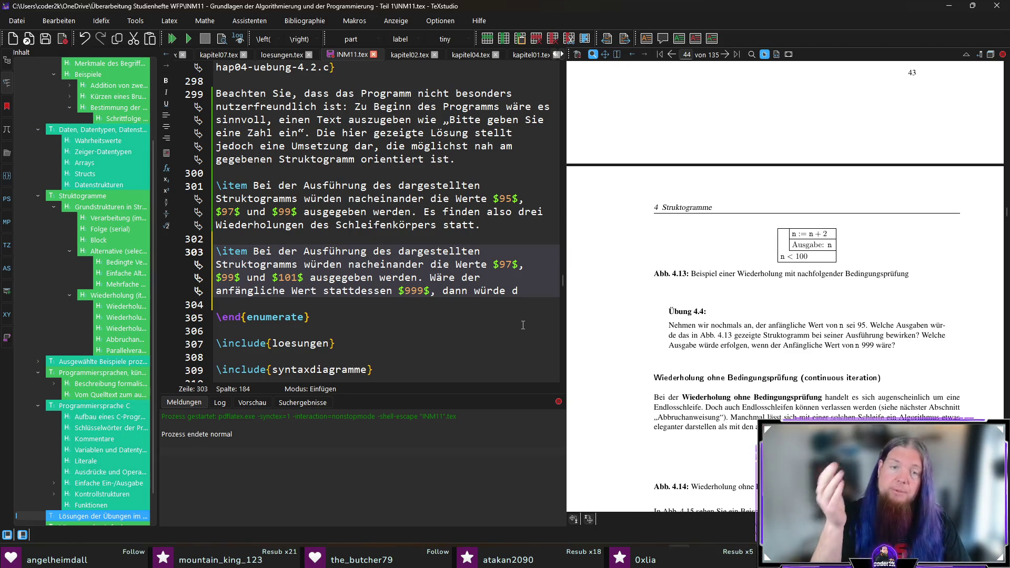
key("alt+Tab")
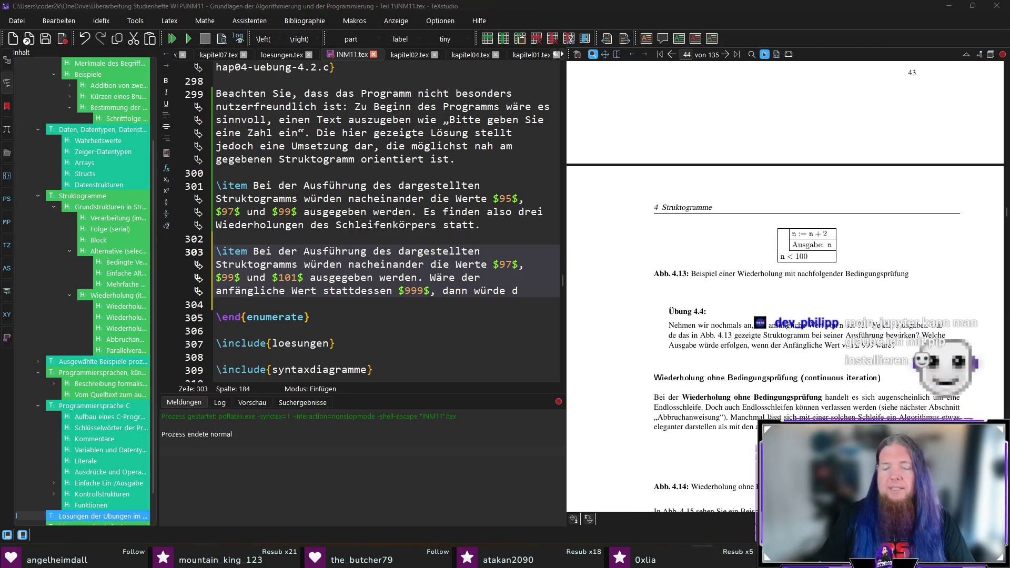
type("n = 999")
In the Python REPL run the loop from n = 999, confirming only 1001 prints, then return to TeXstudio
key("Return")
type("while True:")
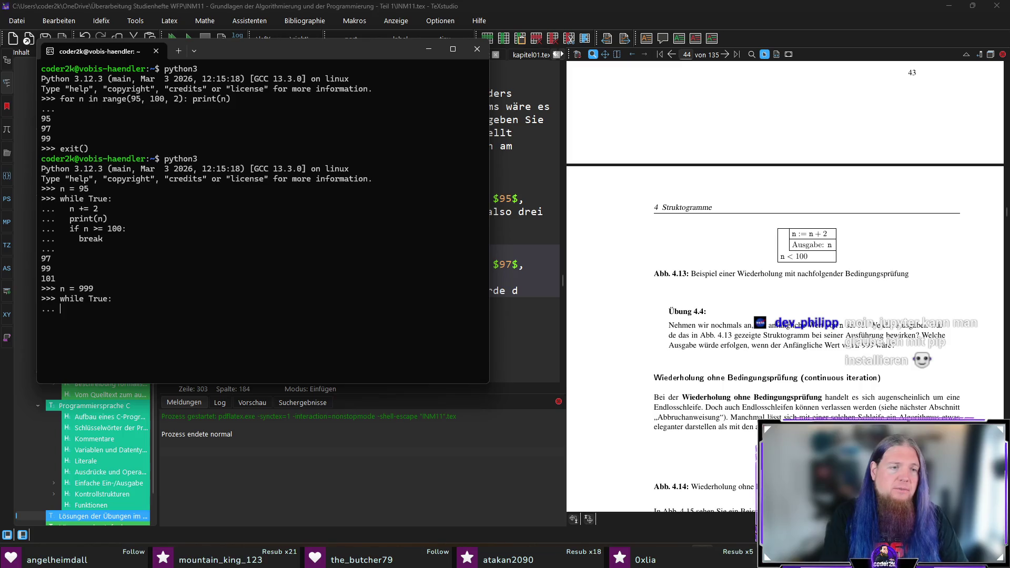
type(" ...   n += 2")
key("Return")
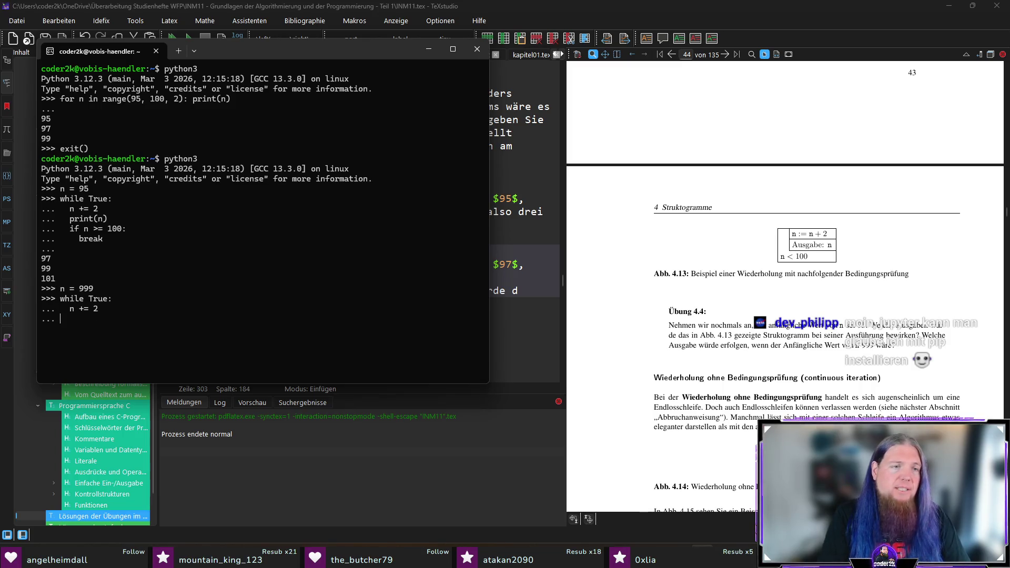
type("  print(n")
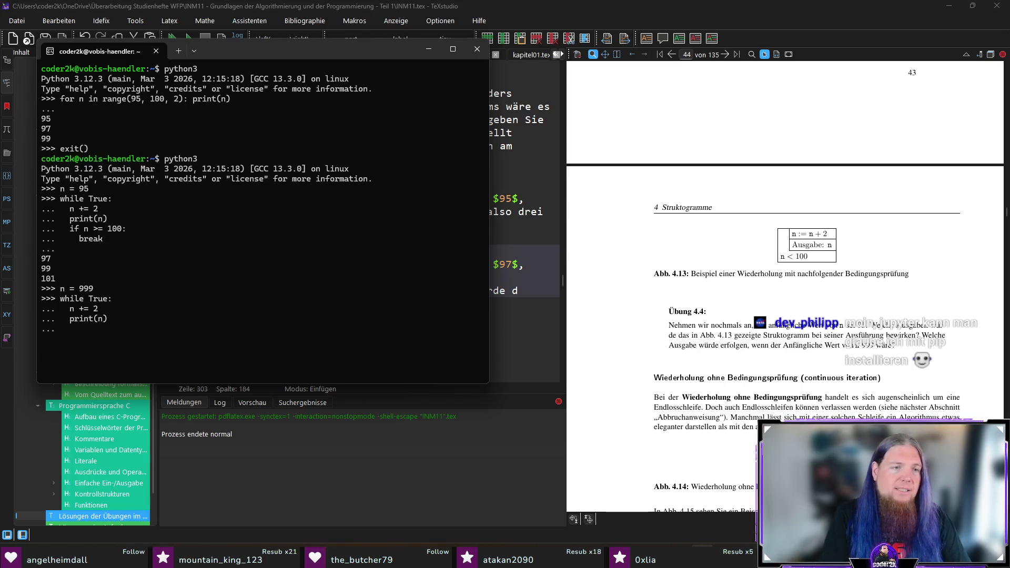
type(">= 100:")
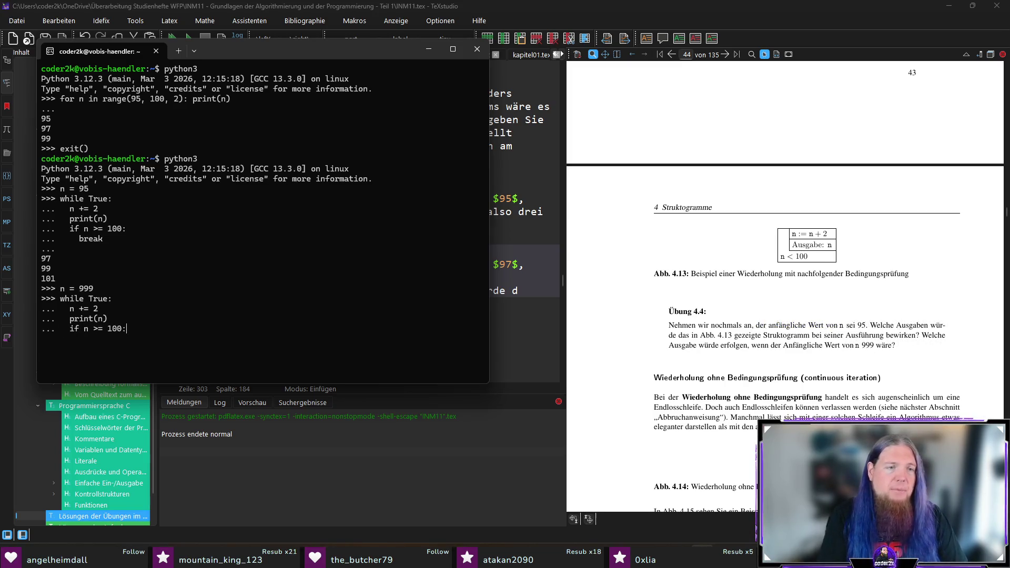
type("break")
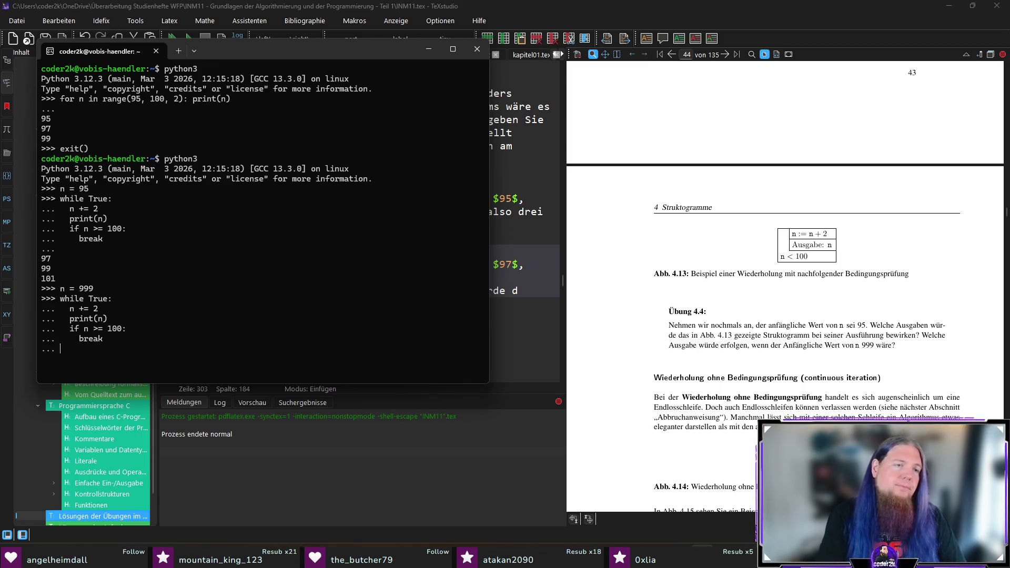
key("Return")
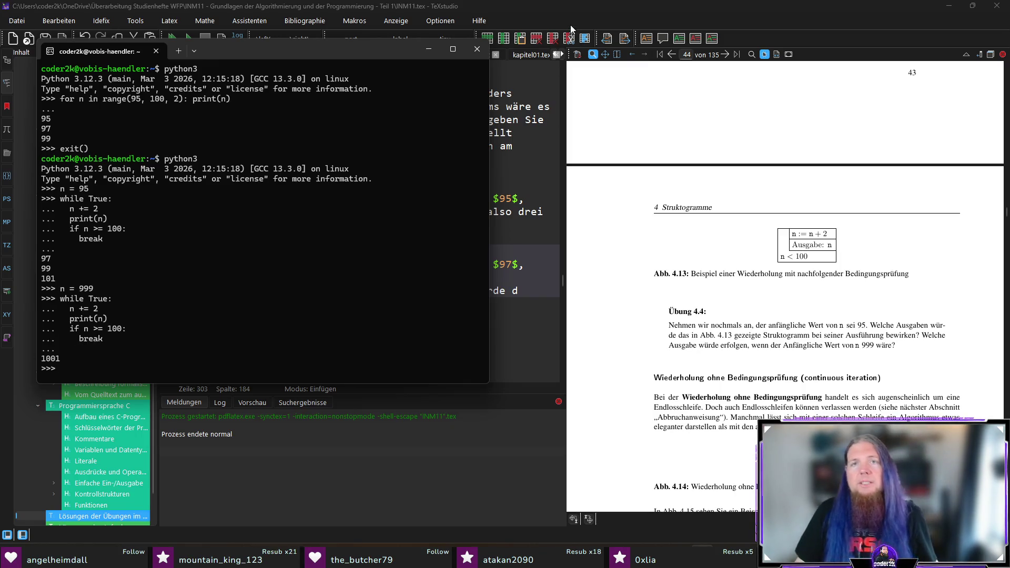
key("alt+Tab")
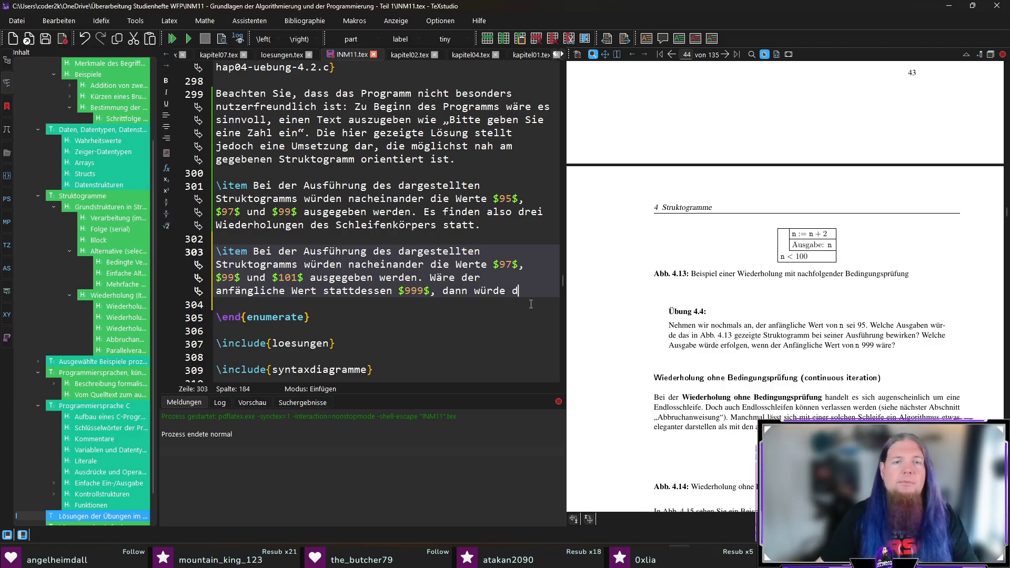
Finish line 303 with 'lediglich der Wert $1001$ ausgegeben werden', fix typos and save INM11.tex
key("BackSpace")
type("jediglich")
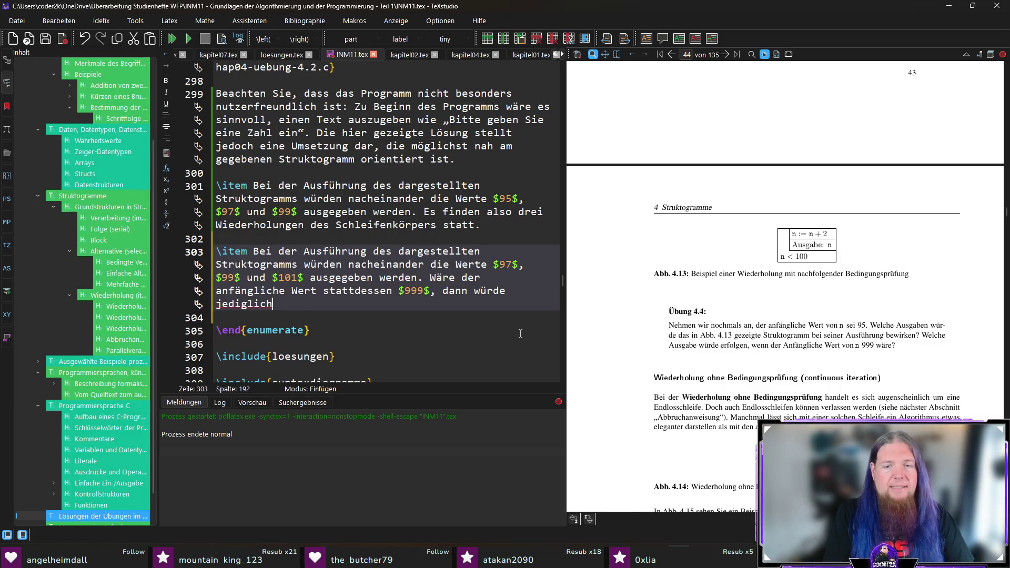
key("BackSpace")
key("BackSpace")
key("BackSpace")
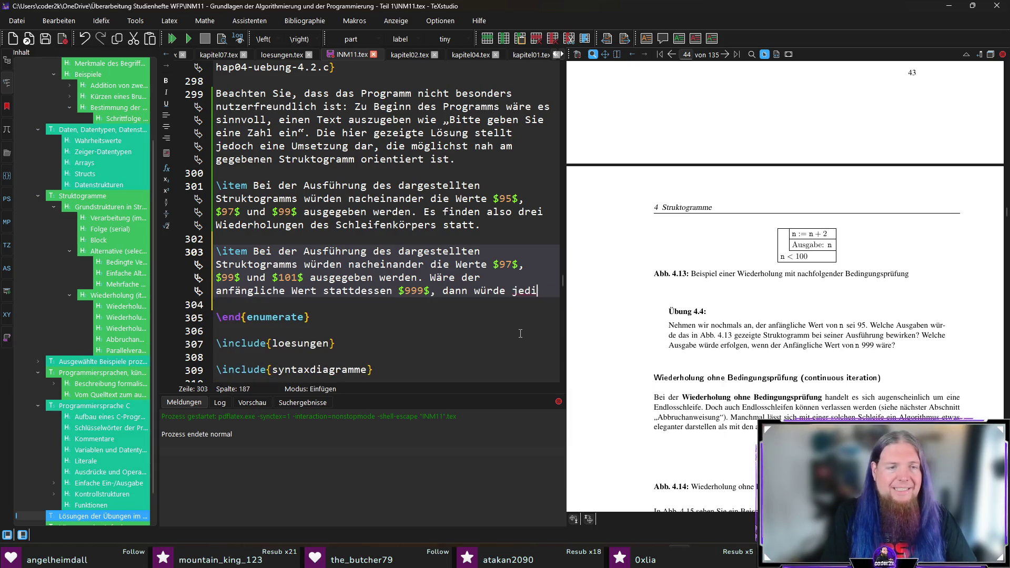
key("BackSpace")
key("BackSpace")
key("BackSpace")
type("l")
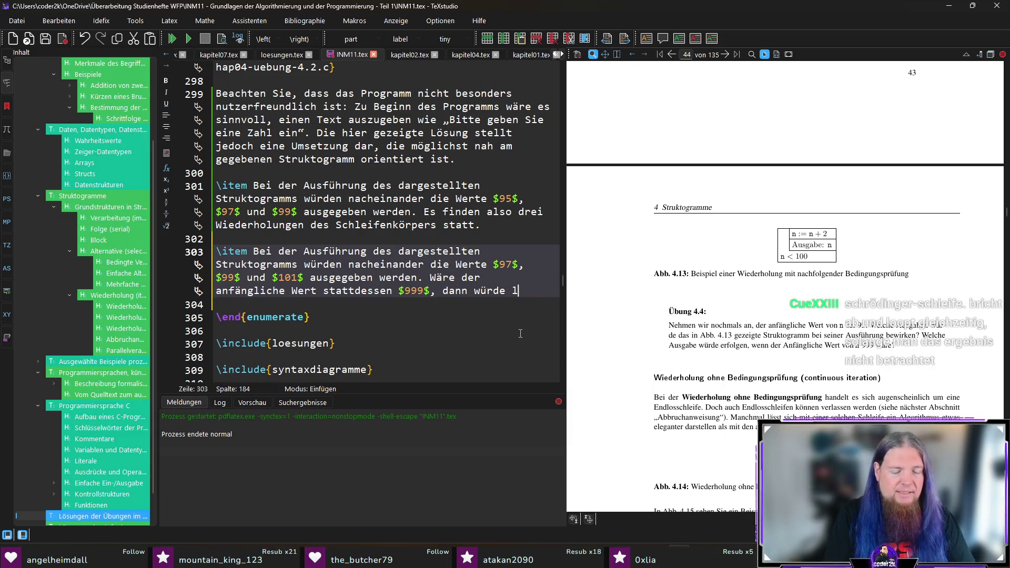
type("ediglich der Wert")
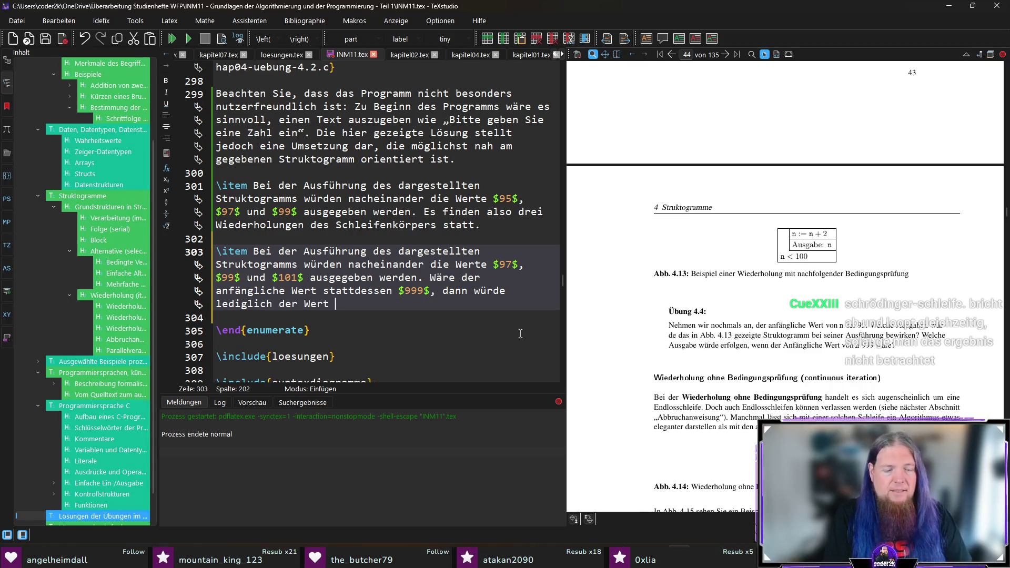
key("BackSpace")
key("BackSpace")
type("1$")
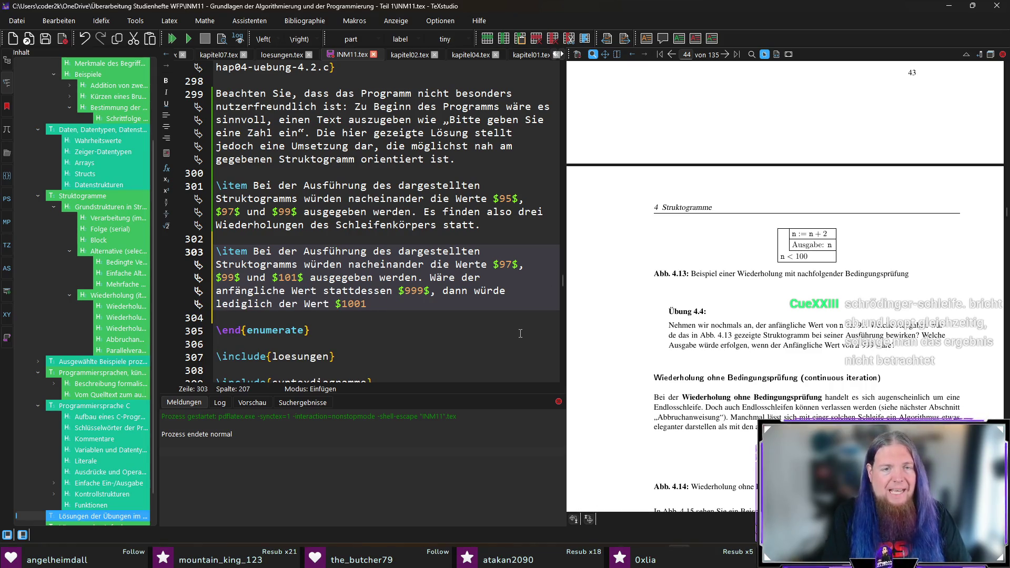
type(" ausgegeben werden.")
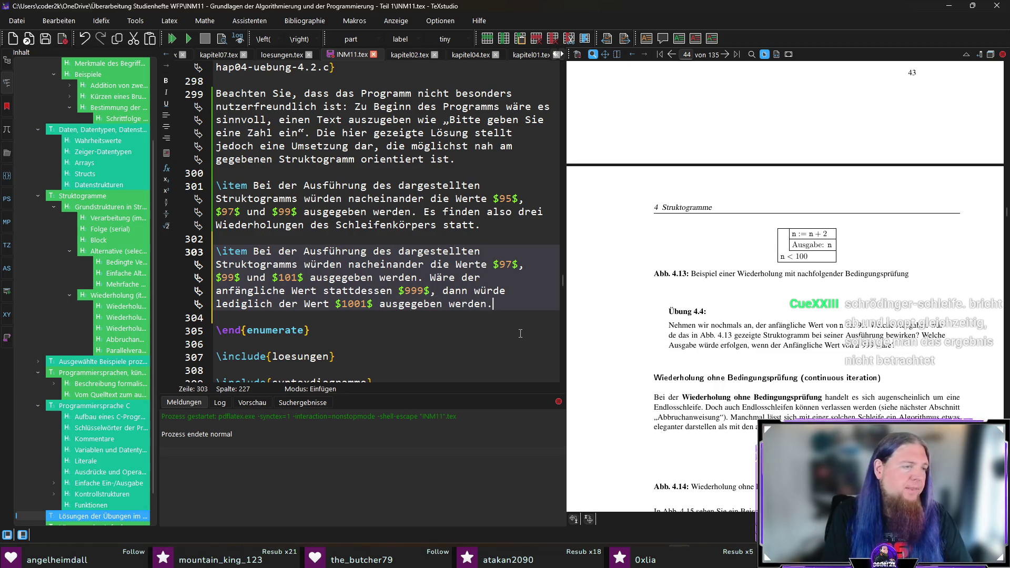
key("ctrl+s")
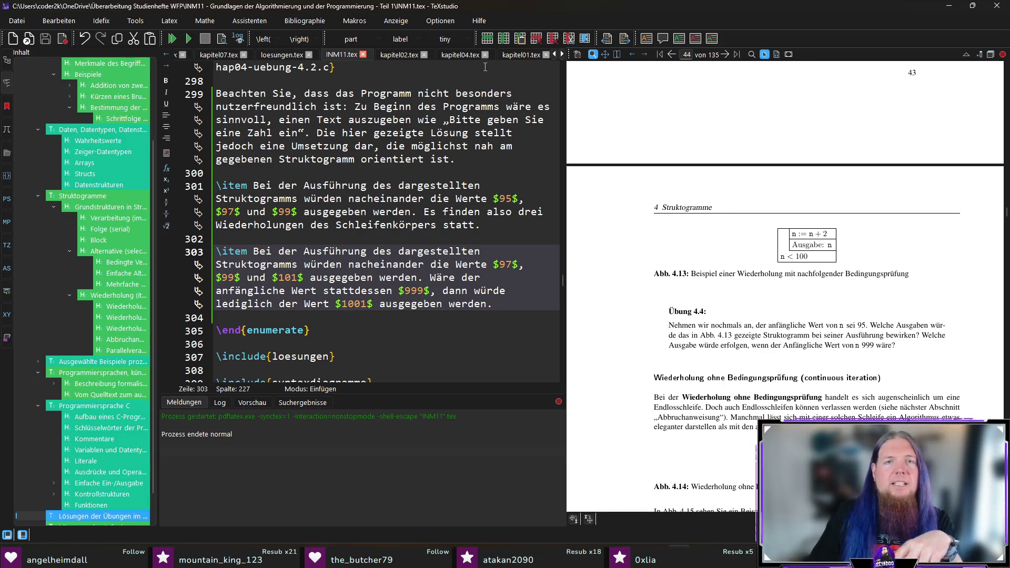
left_click(460, 54)
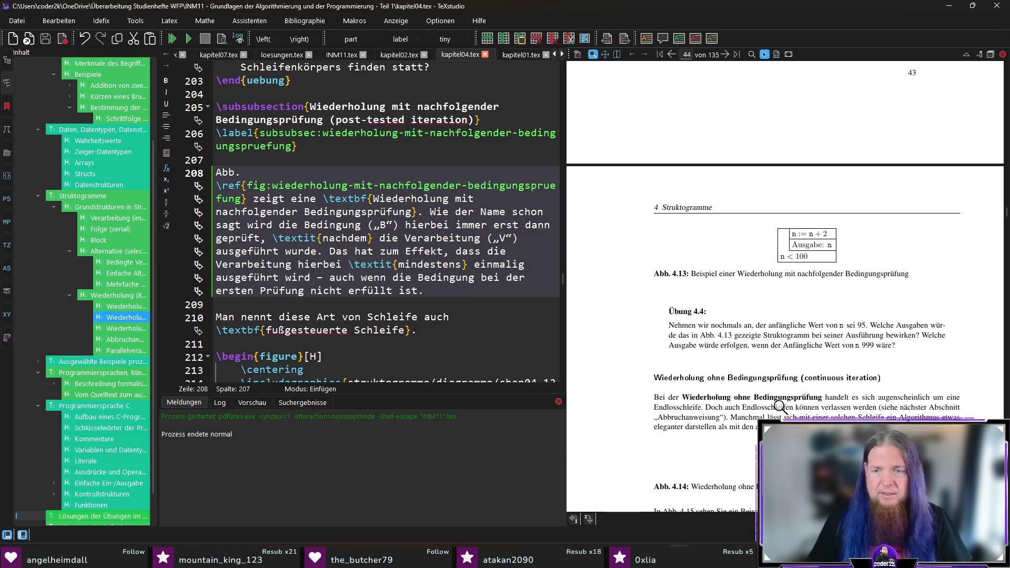
Lowercase 'anfängliche' on line 229 of kapitel04.tex, save and recompile
left_click(863, 335, "ctrl")
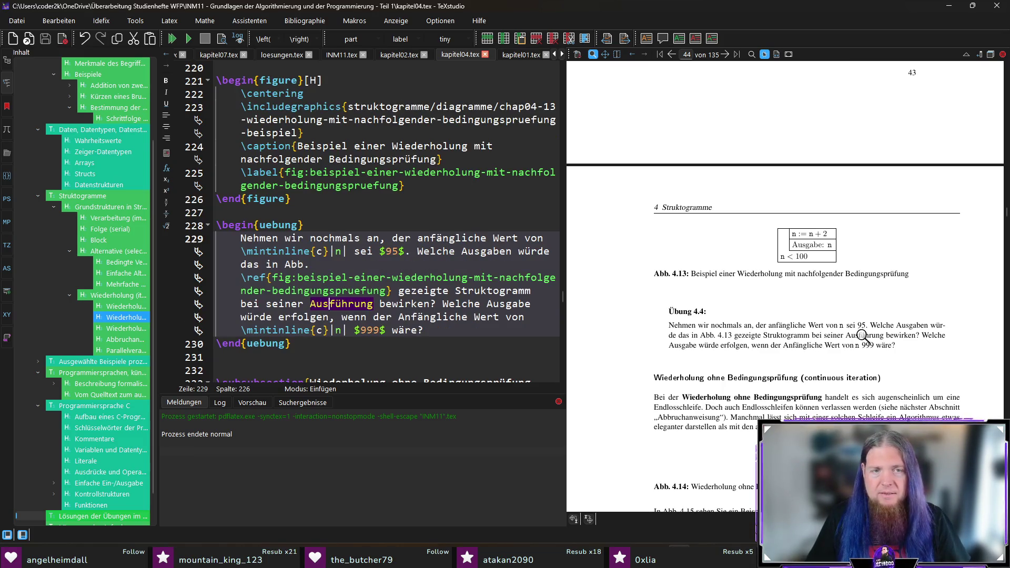
left_click(405, 317)
key("BackSpace")
type("a")
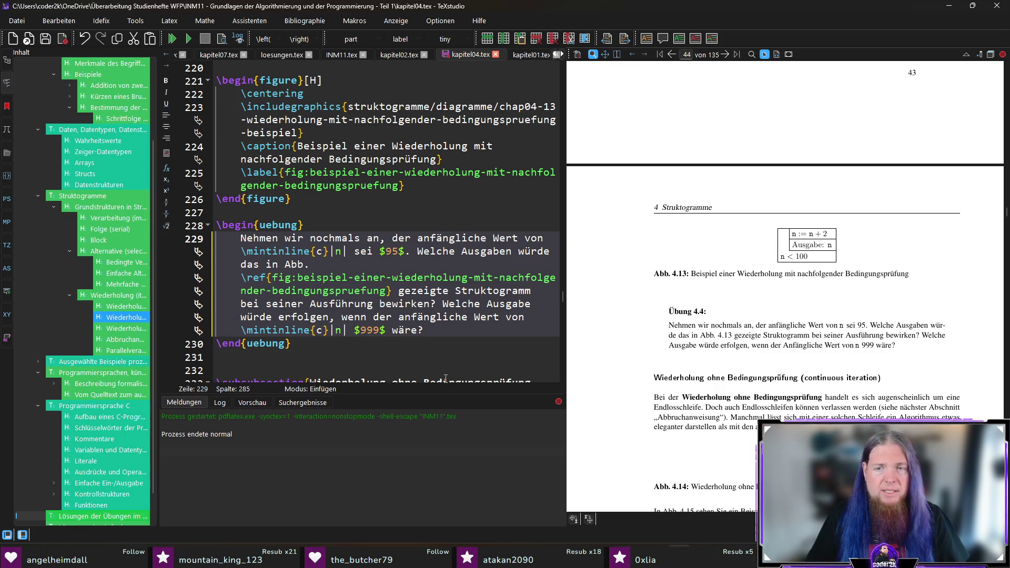
key("ctrl+s")
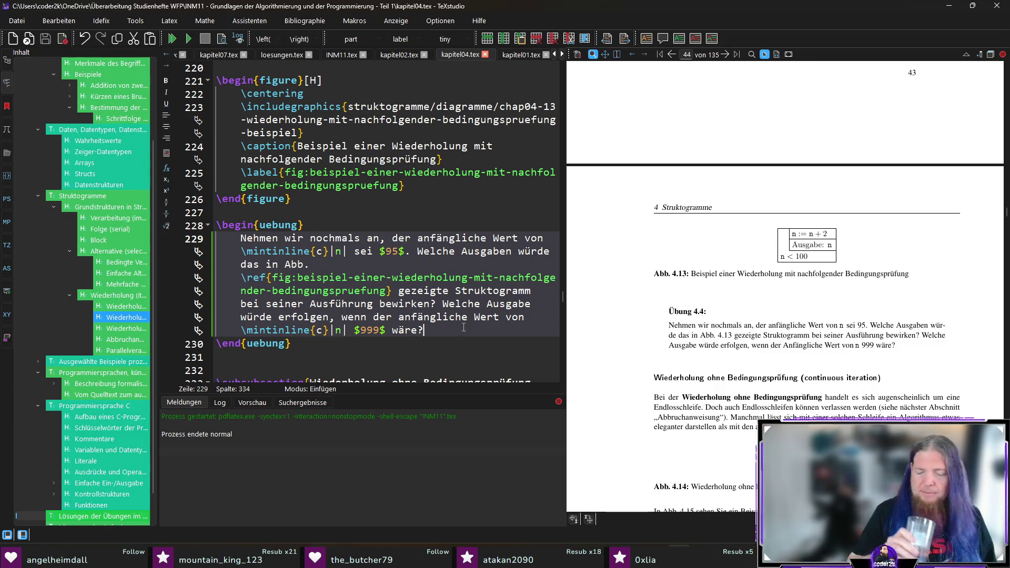
key("F5")
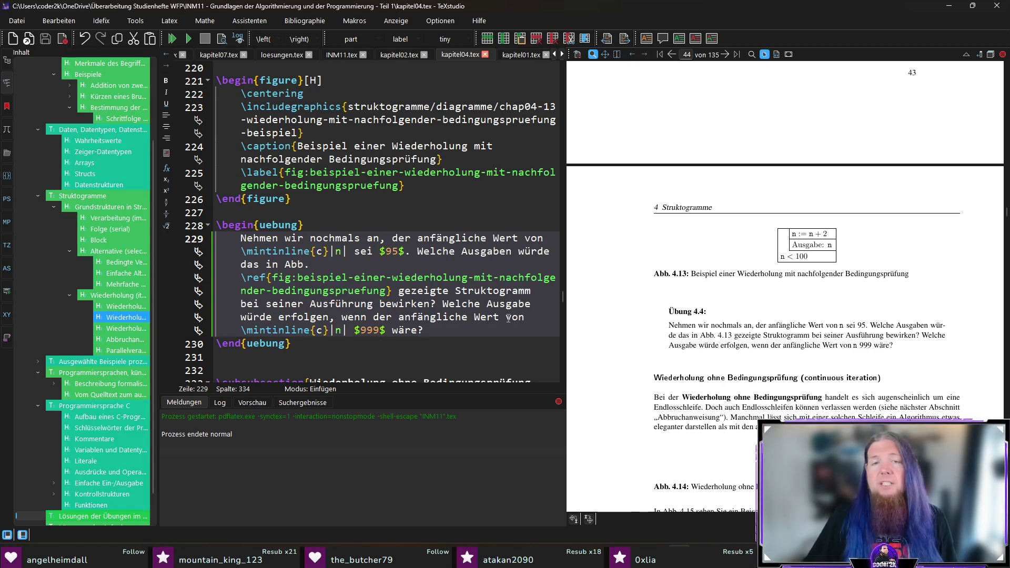
scroll(506, 319, "down", 2)
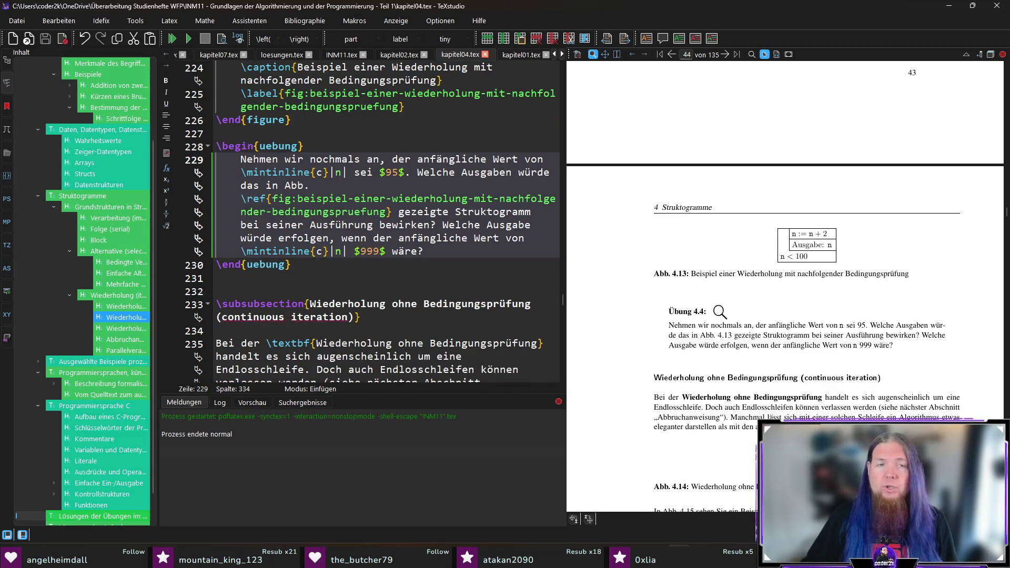
scroll(761, 311, "down", 1)
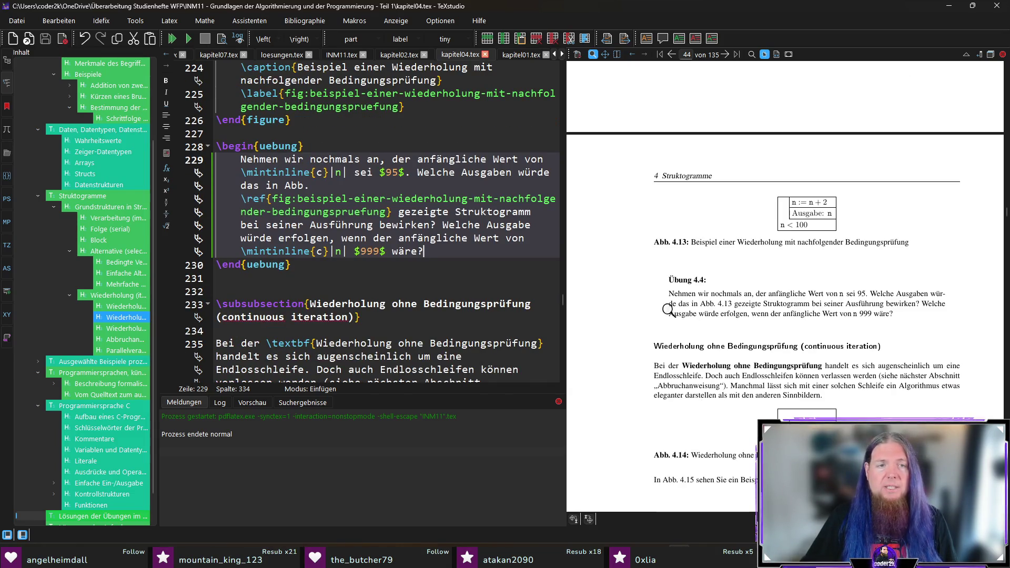
Delete empty line 232 and jump from the PDF to the endless-loop paragraph on line 234
left_click(326, 285)
key("BackSpace")
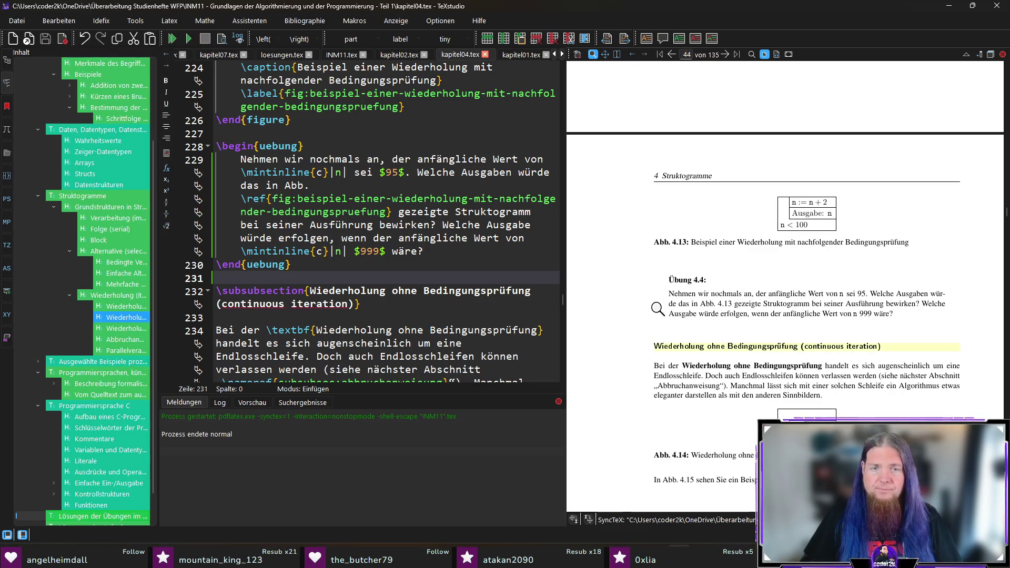
scroll(635, 304, "down", 3)
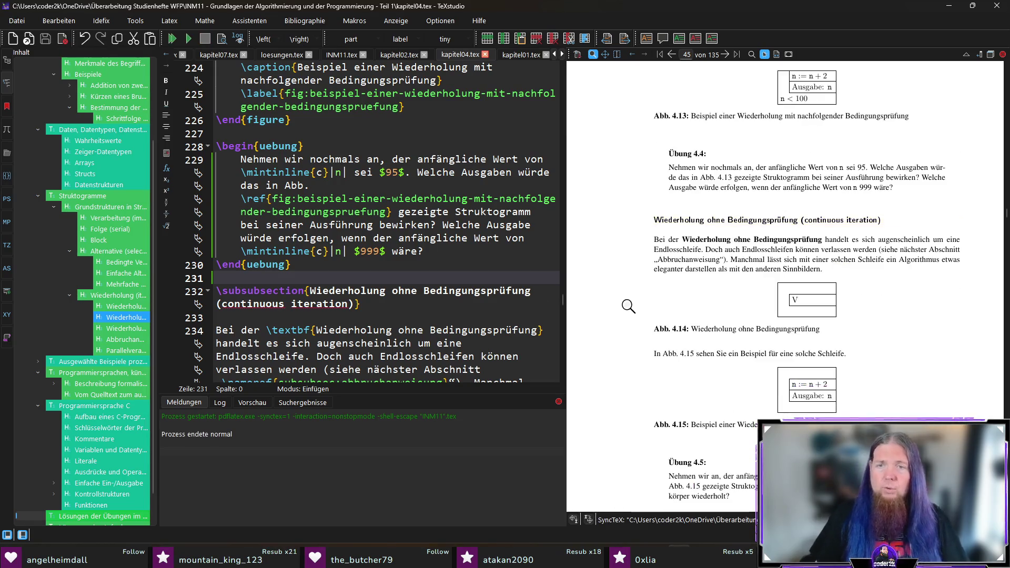
scroll(628, 306, "down", 1)
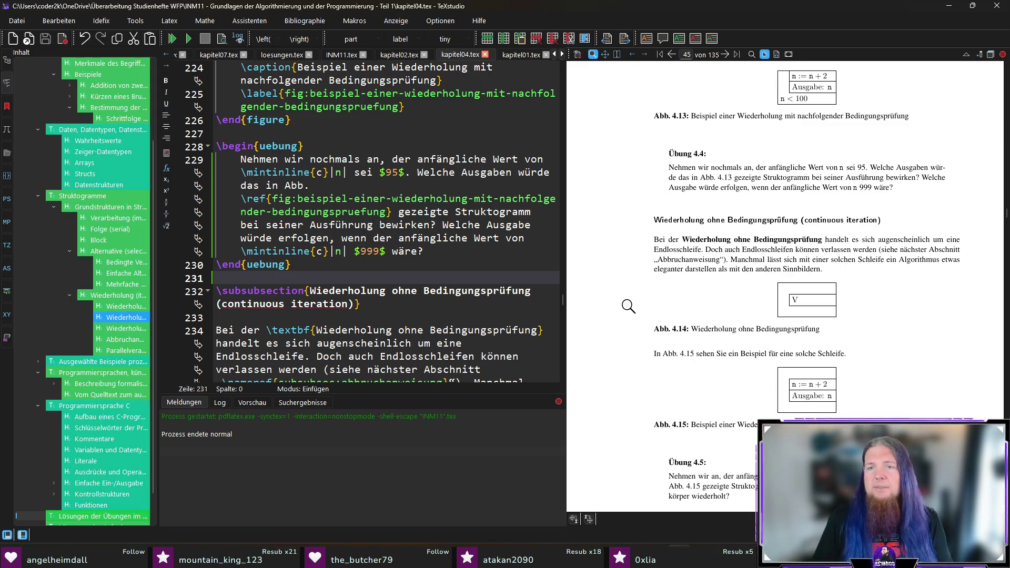
left_click(890, 250, "ctrl")
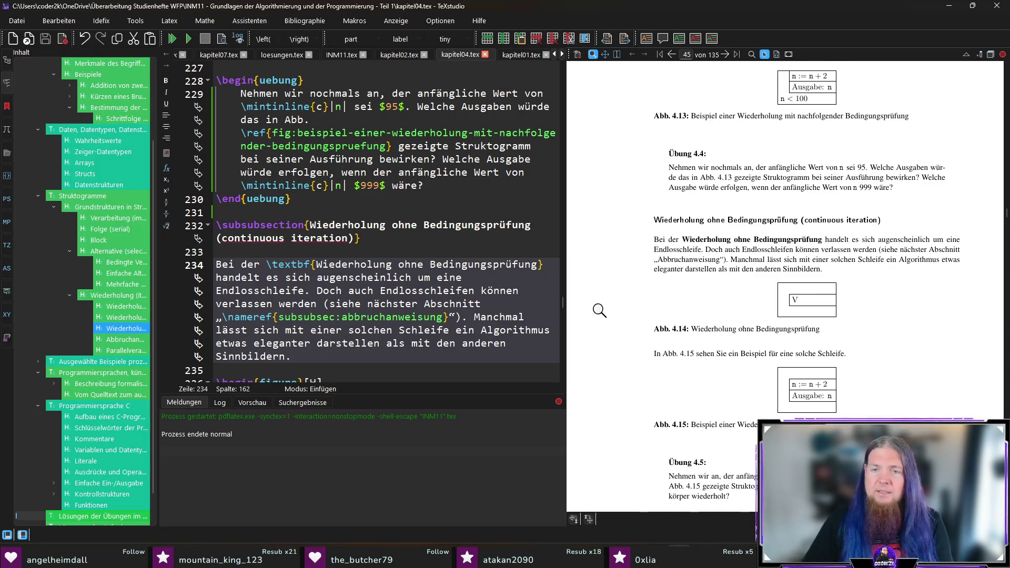
scroll(598, 310, "down", 1)
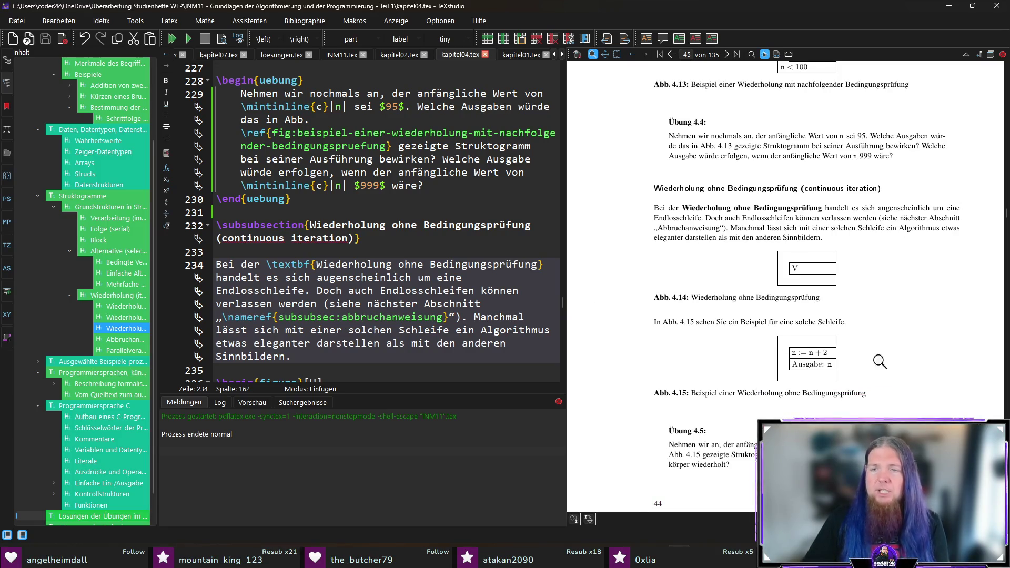
scroll(872, 340, "down", 1)
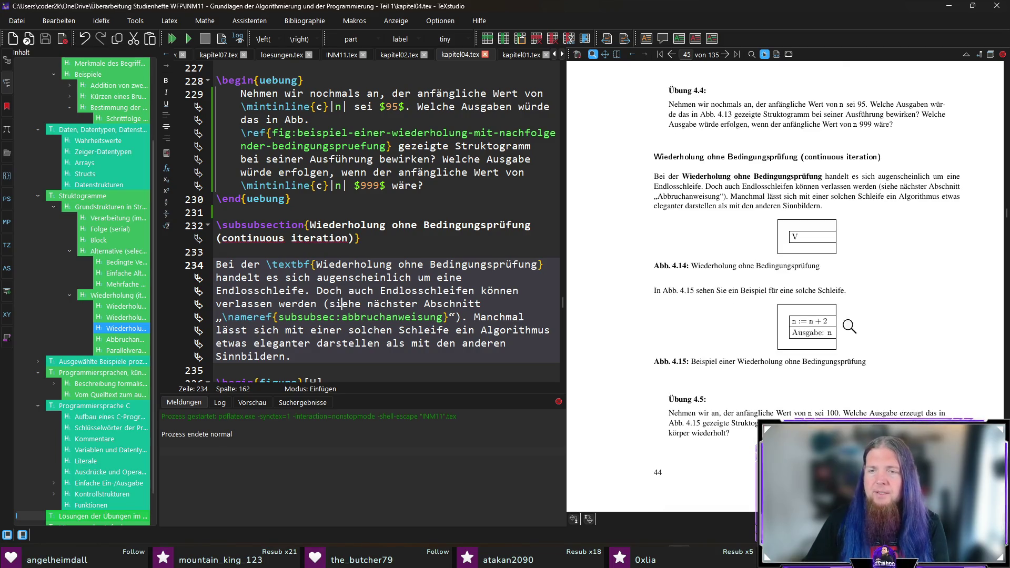
scroll(849, 366, "down", 2)
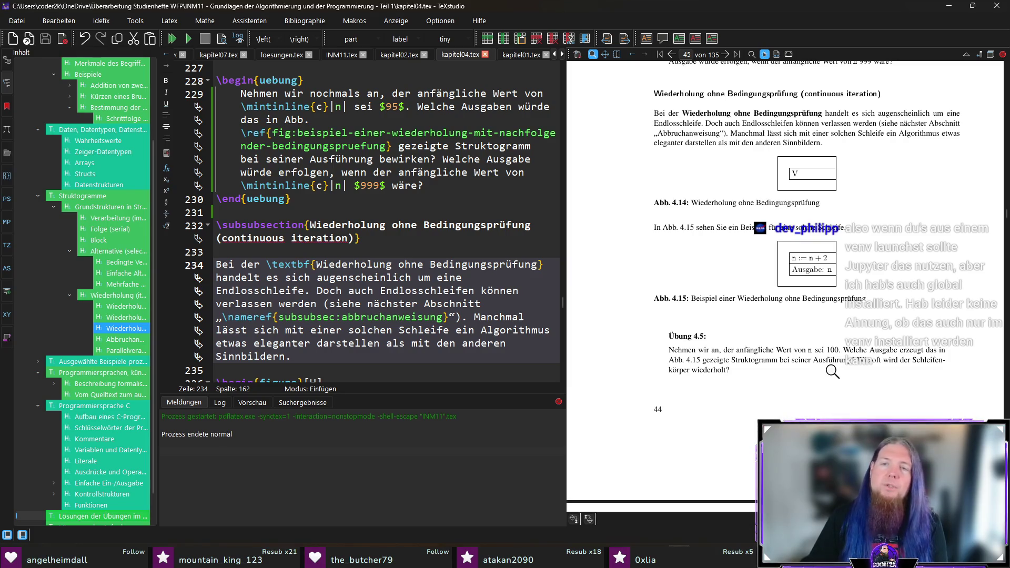
Review Abb. 4.15 and exercise 4.5 in the PDF, then go to INM11.tex's 'Lösungen der Übungen im Text' chapter
left_click(798, 267)
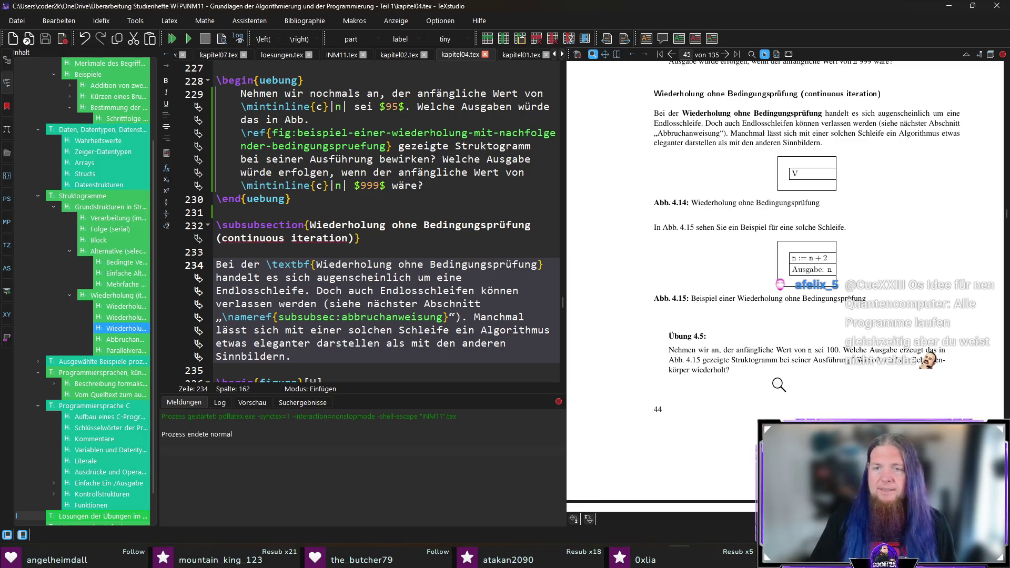
scroll(424, 294, "down", 2)
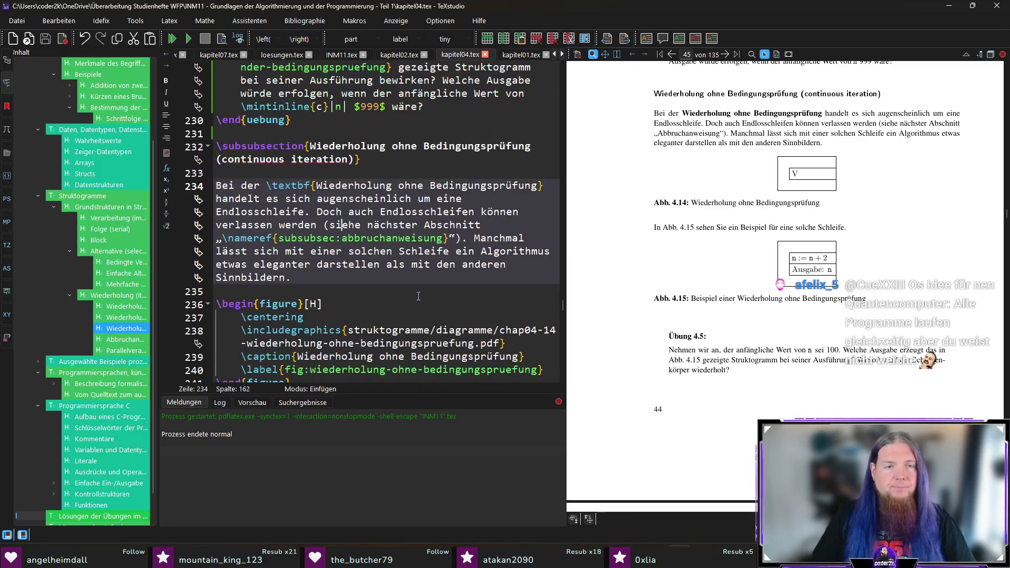
scroll(424, 293, "down", 3)
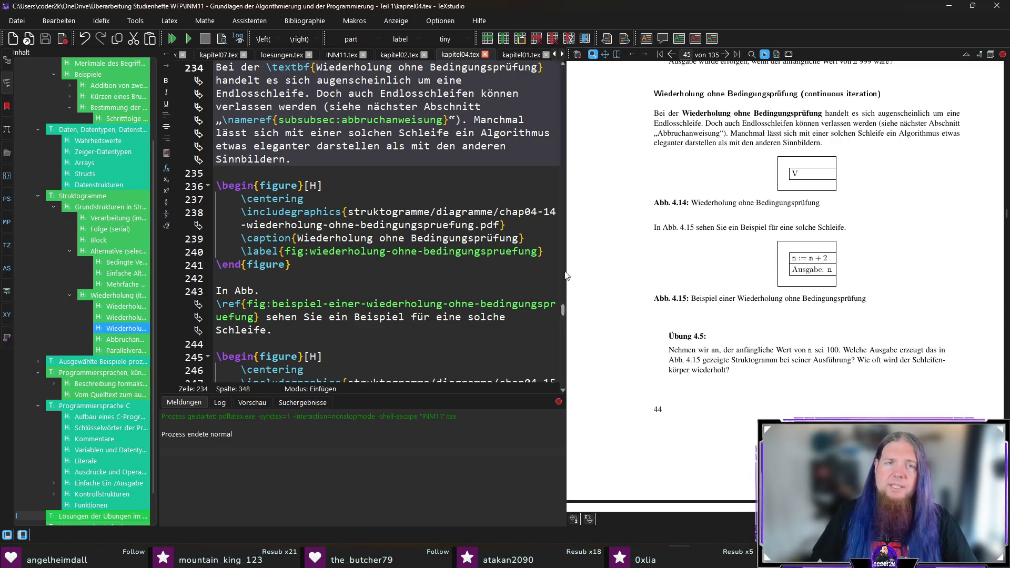
left_click(103, 515)
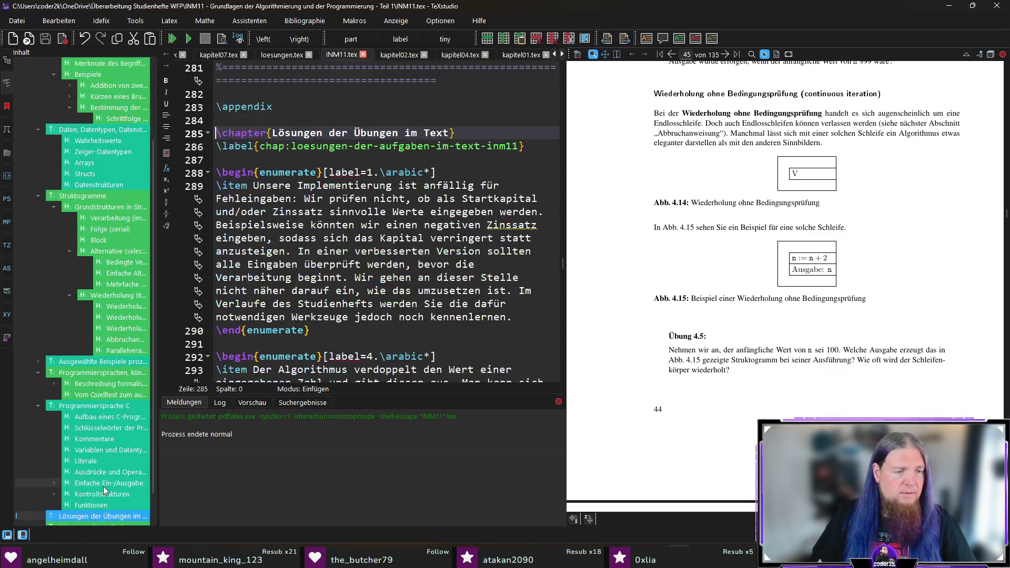
scroll(395, 281, "down", 3)
scroll(394, 268, "down", 2)
scroll(398, 256, "down", 3)
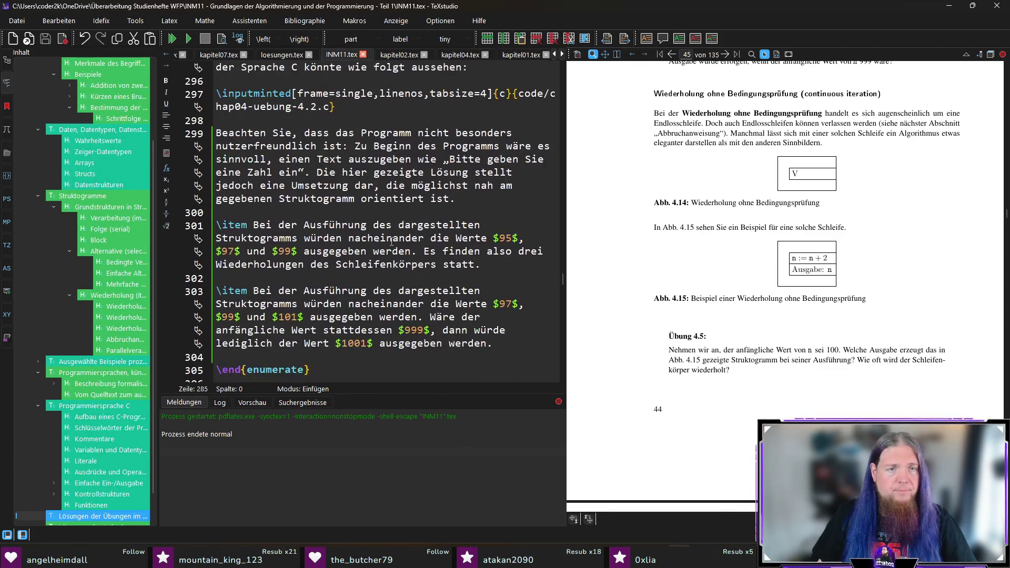
scroll(400, 247, "down", 2)
scroll(401, 248, "up", 2)
scroll(371, 244, "up", 3)
scroll(332, 240, "up", 3)
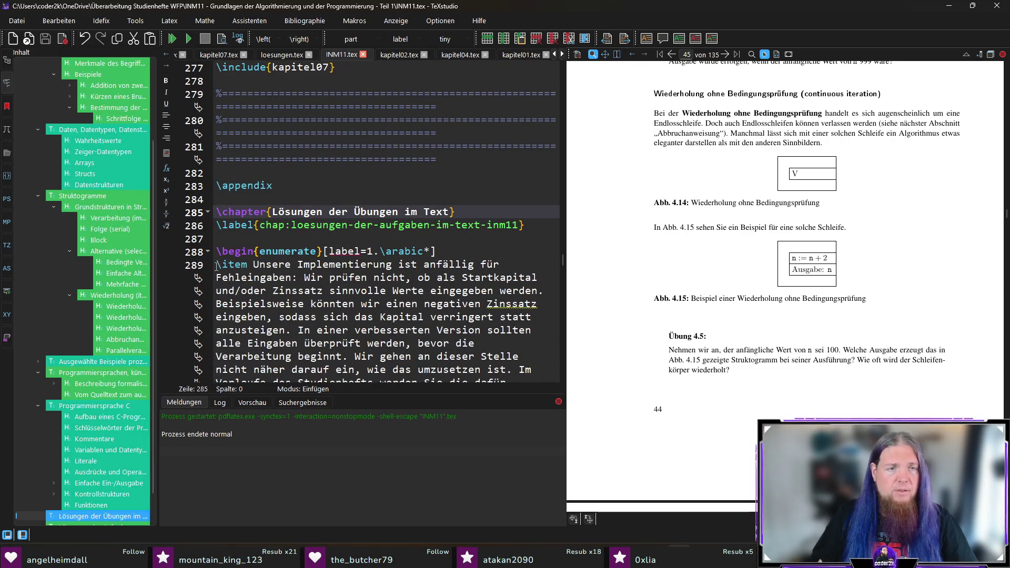
Indent the first solution items and the code listing line (lines 289–297) by one tab
key("Down")
key("Down")
key("Down")
key("Tab")
key("Down")
key("Down")
key("Down")
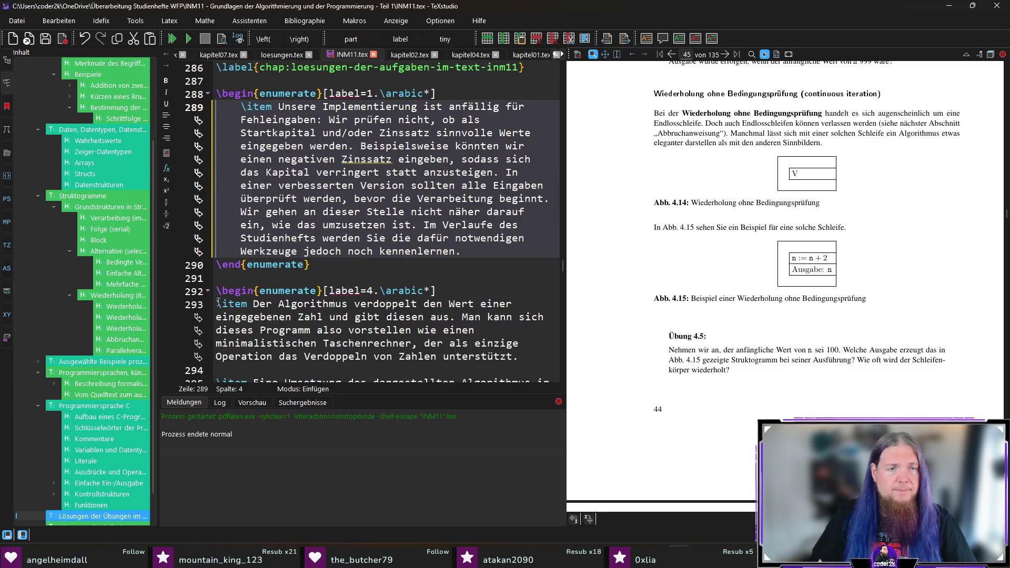
key("Tab")
key("Down")
key("Down")
key("Tab")
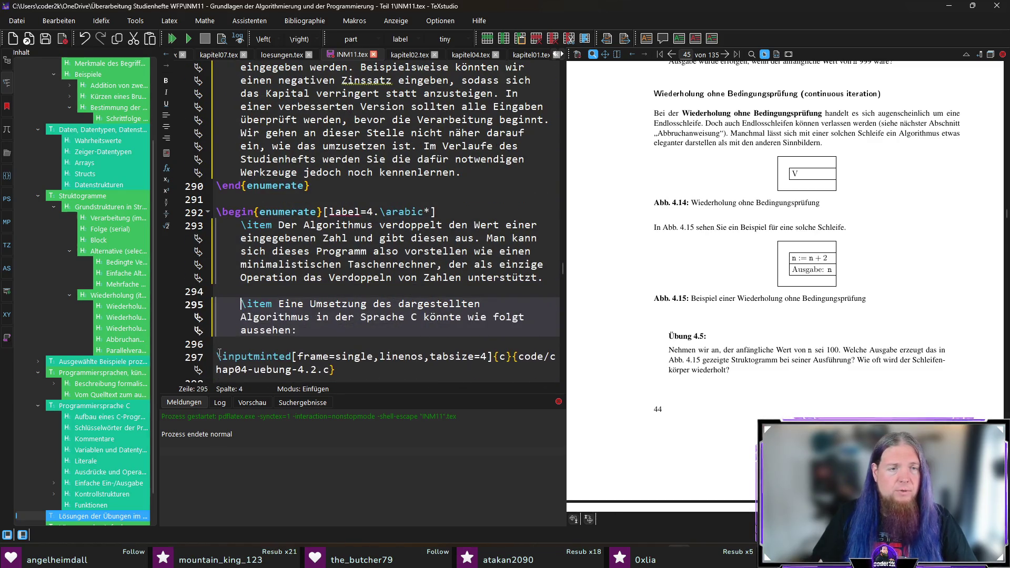
key("Down")
key("Down")
key("Tab")
scroll(258, 288, "down", 3)
scroll(258, 289, "down", 2)
Indent the Beachten Sie paragraph and the remaining solution items, then place the caret after the last item
key("Down")
key("Down")
key("Tab")
scroll(218, 305, "down", 2)
key("Down")
key("Down")
key("Tab")
key("Down")
key("Down")
key("Tab")
scroll(274, 274, "up", 5)
scroll(274, 274, "up", 1)
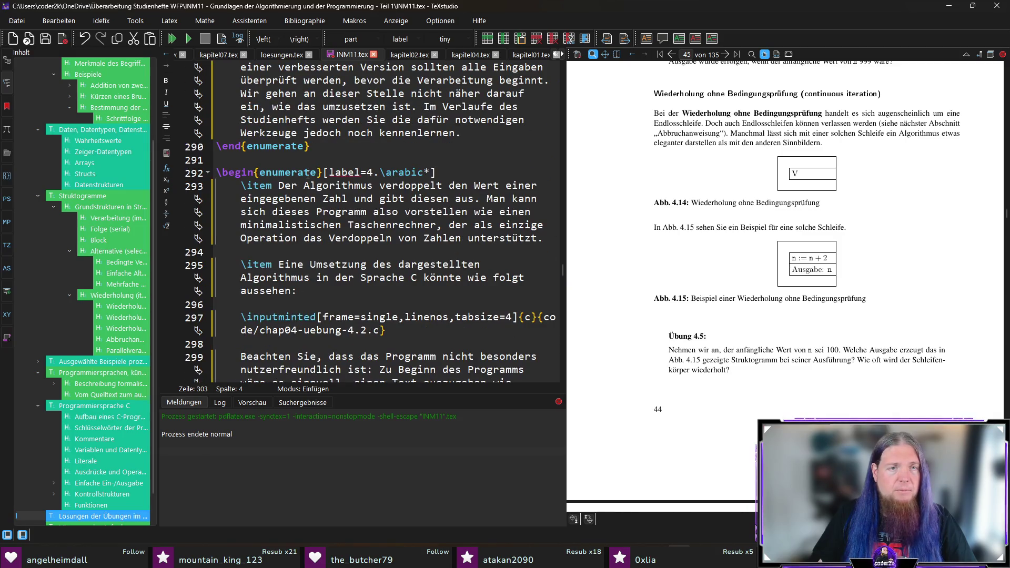
scroll(276, 203, "down", 3)
scroll(356, 229, "down", 3)
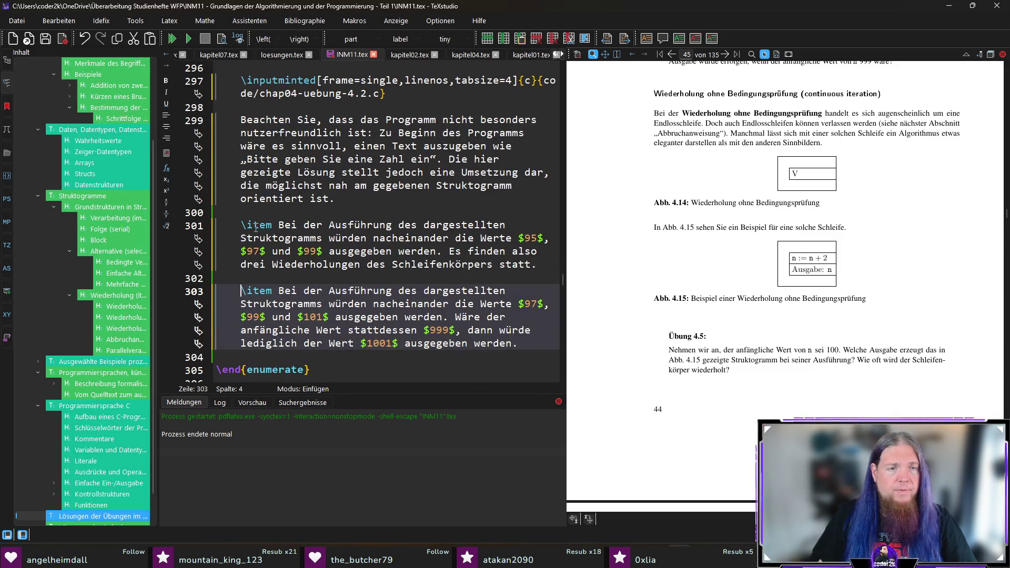
scroll(451, 255, "down", 4)
left_click(542, 227)
Add a new Endlosschleife item stating the outputs 102, 104, 106 usw. with \\ line breaks
key("Return")
key("Return")
type("\\item ")
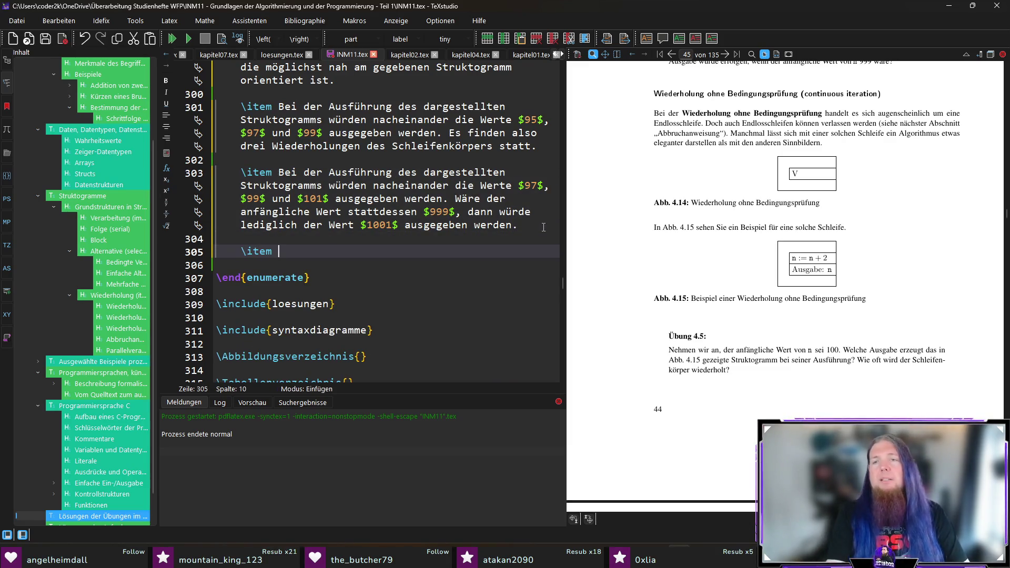
type("Beim dargestellte")
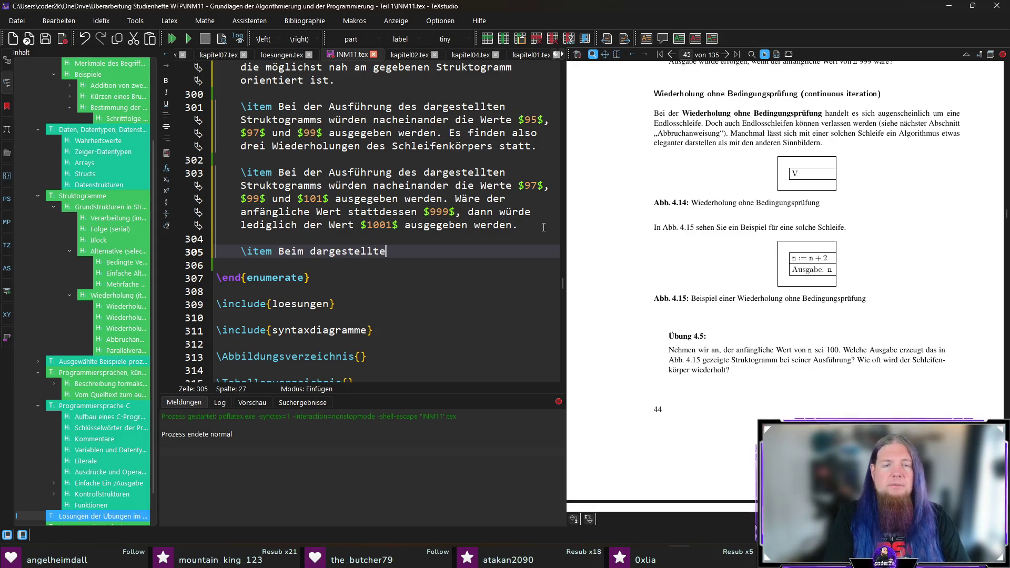
key("BackSpace")
key("BackSpace")
key("BackSpace")
key("BackSpace")
key("BackSpace")
key("BackSpace")
key("BackSpace")
key("BackSpace")
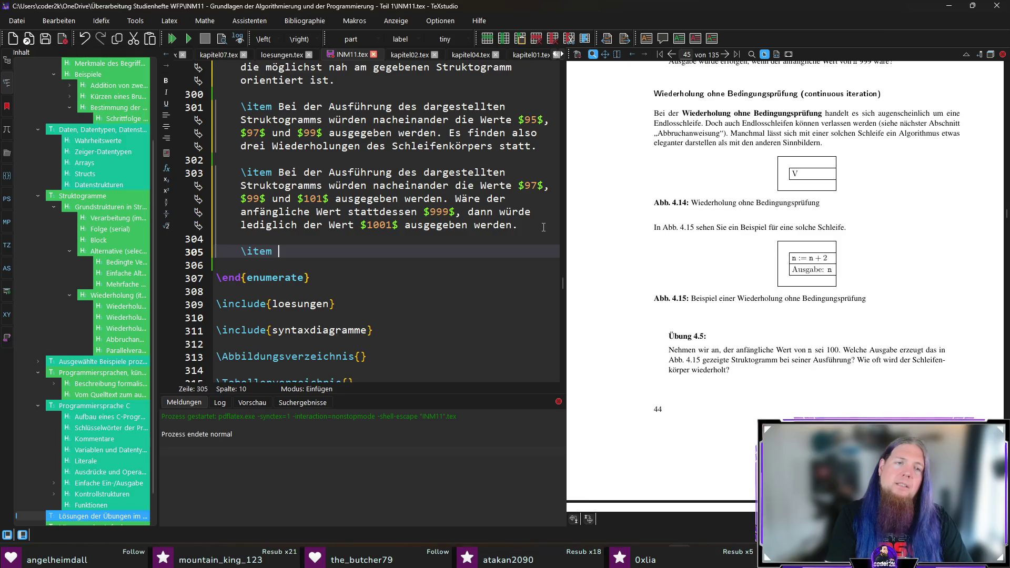
type("Dasgezeigte Struktogramm stlel")
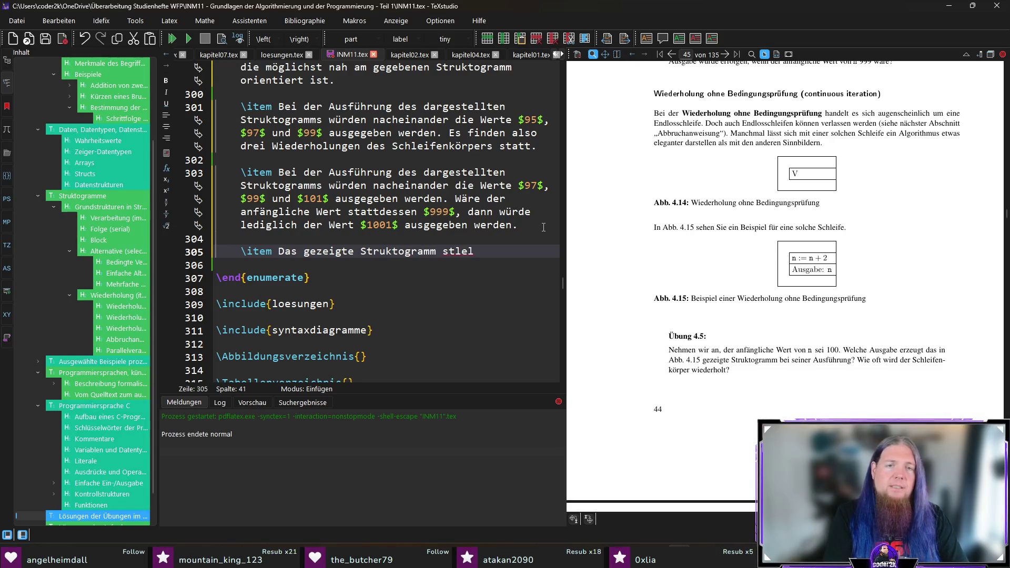
type("lt eine Endlosschleife dar")
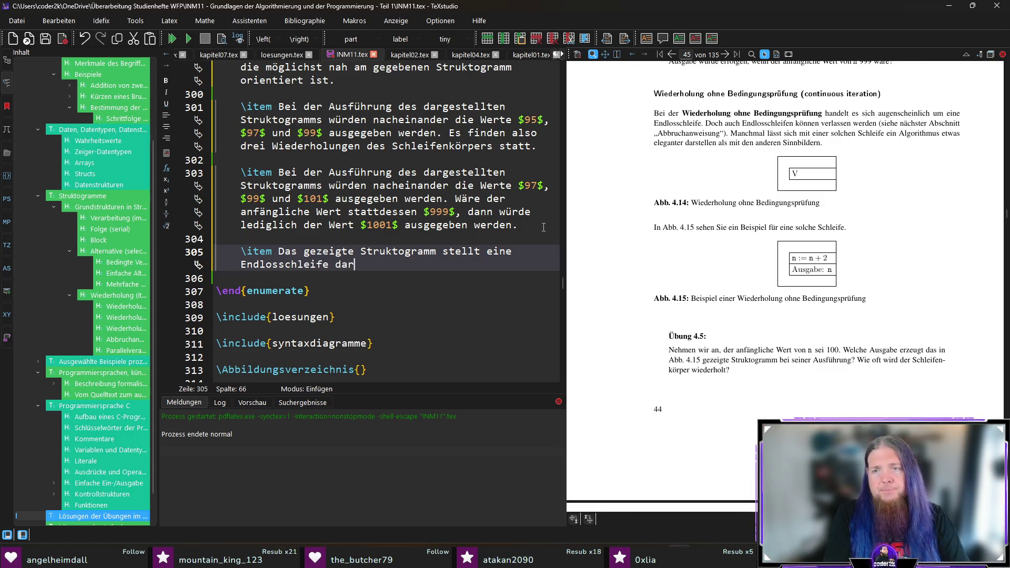
type("gabe beginnt mit $")
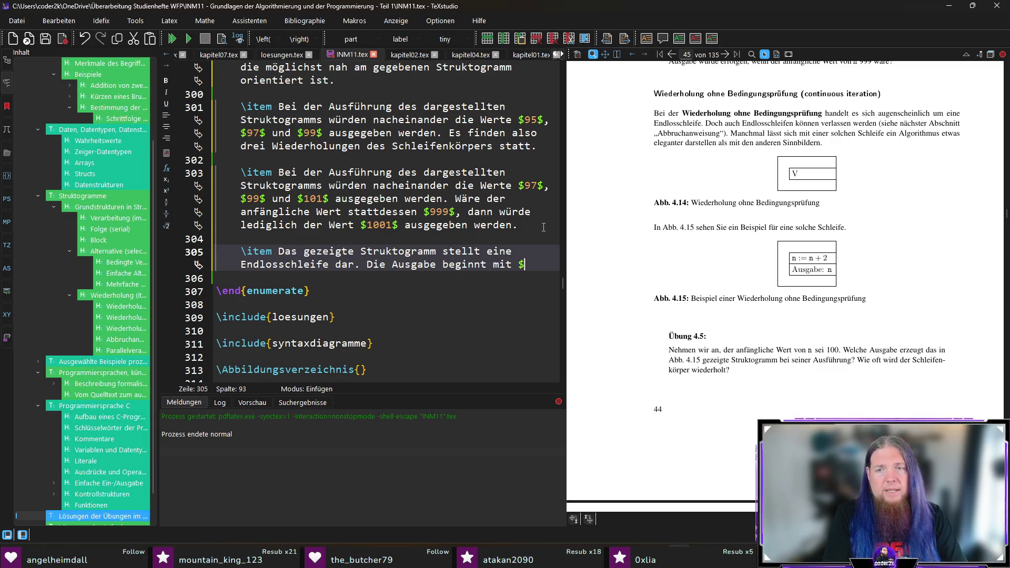
type("10")
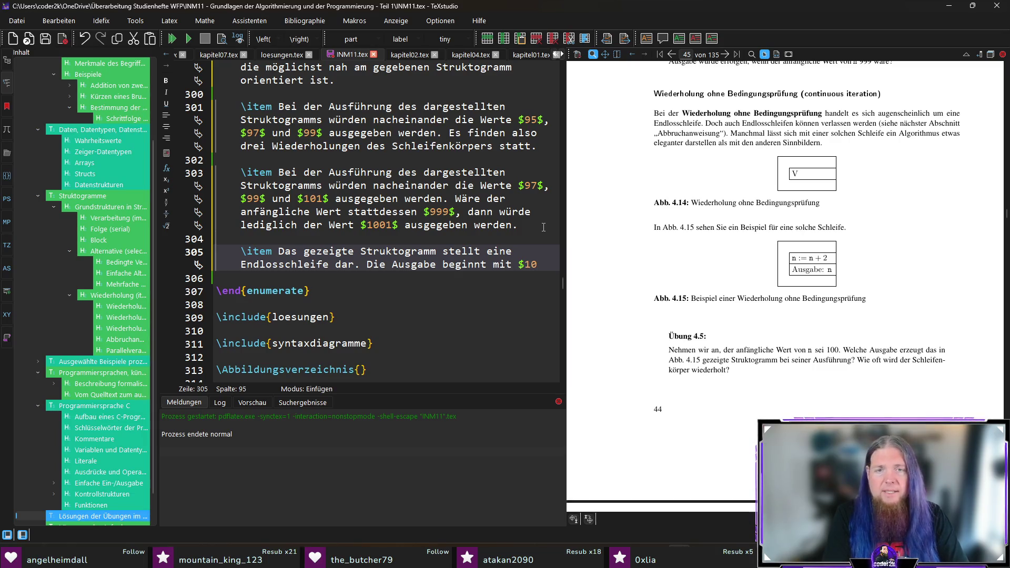
type("2$, dan")
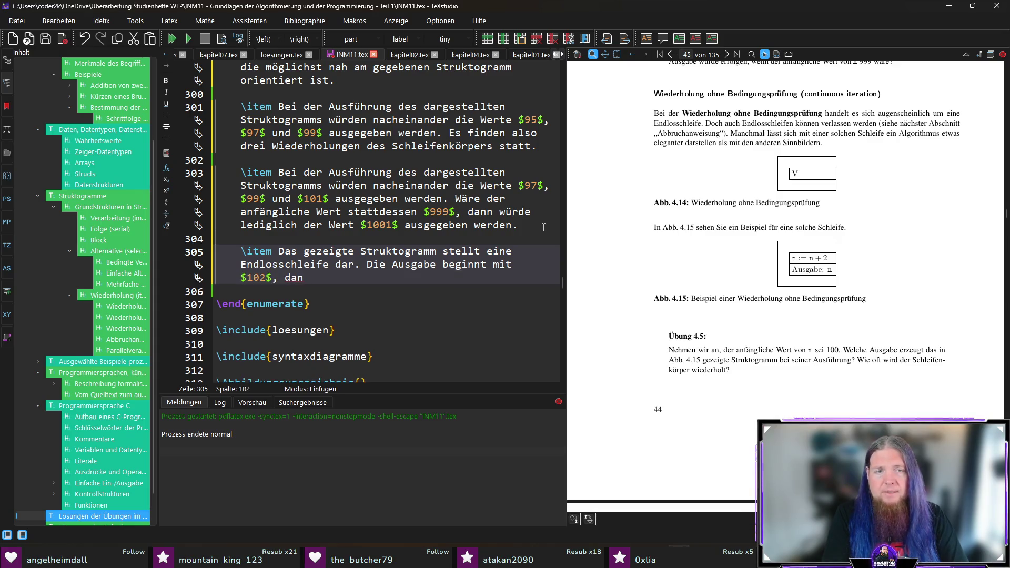
type("$")
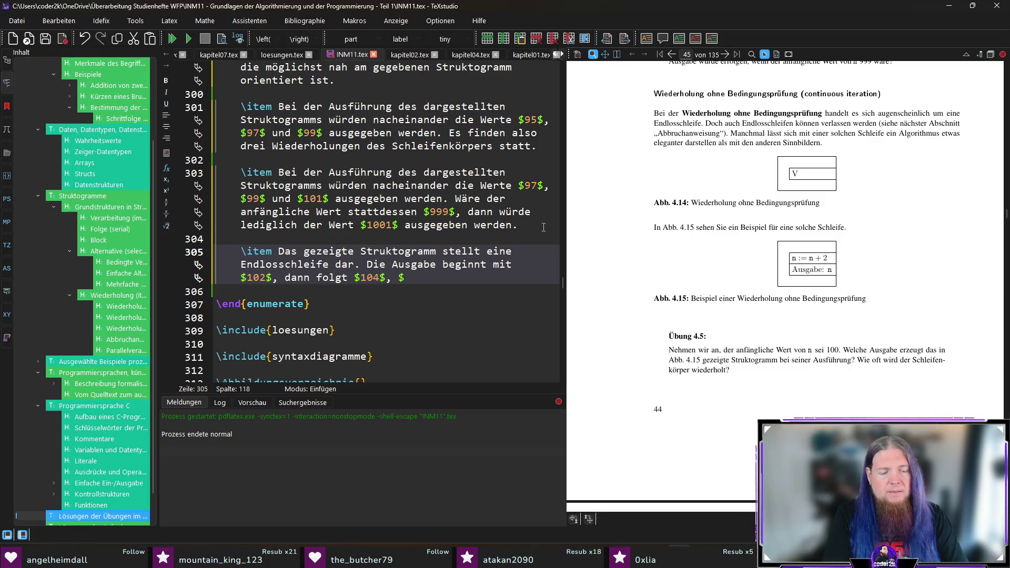
type("204 usw.")
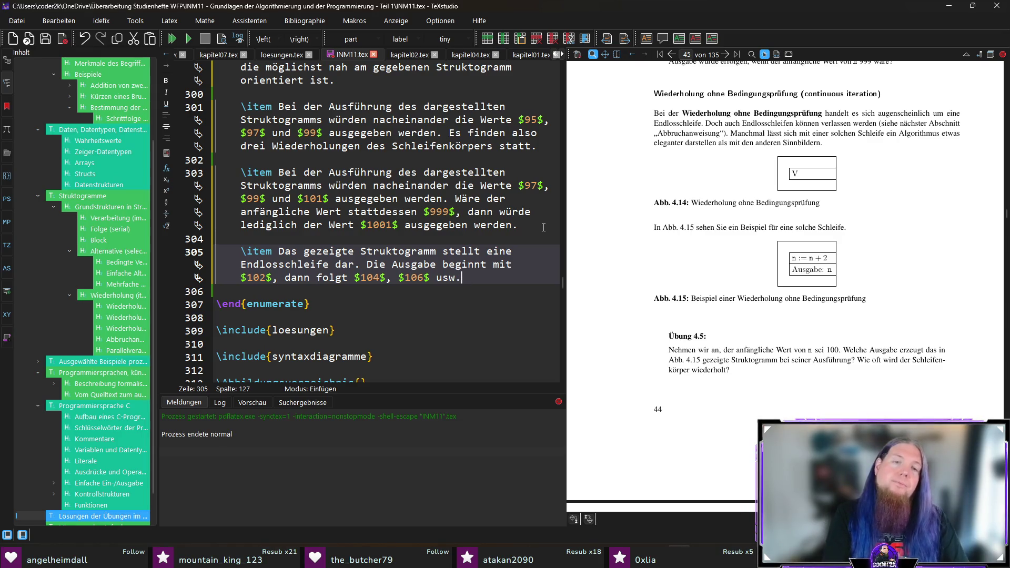
key("Return")
type("Die ausgegebene")
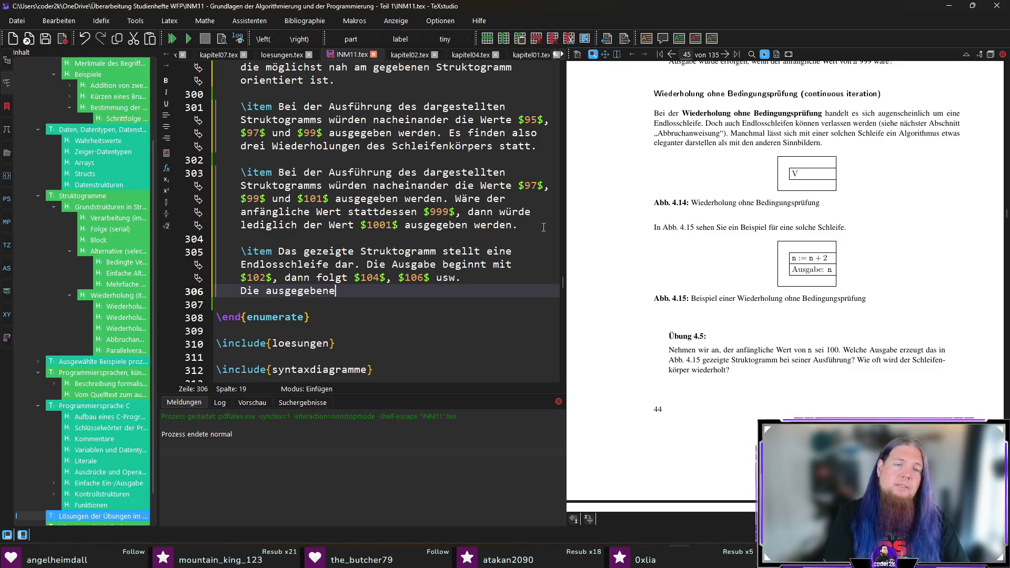
type(" Zahl wird also immer")
key("Up")
type("\\")
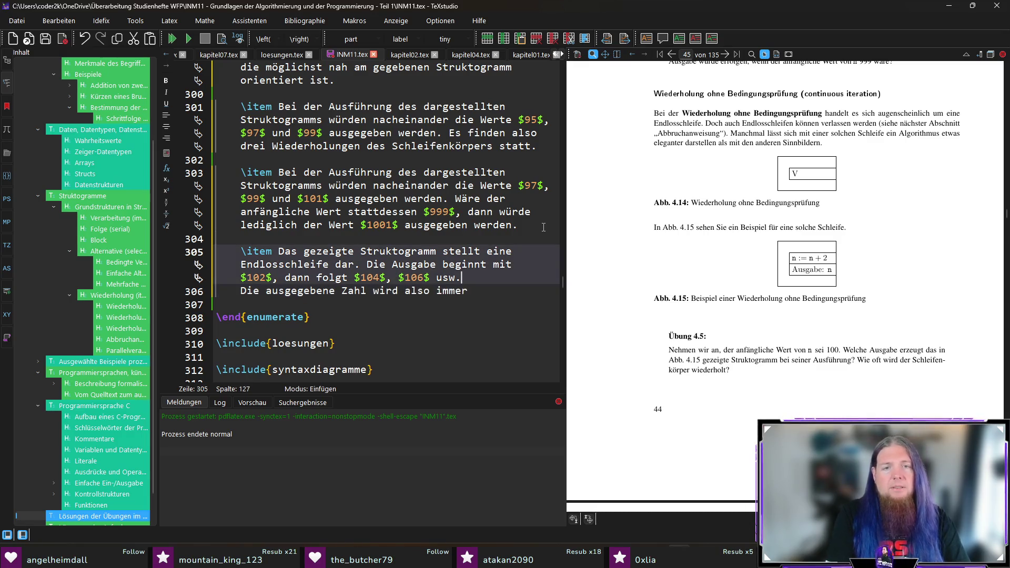
key("Down")
type("größ")
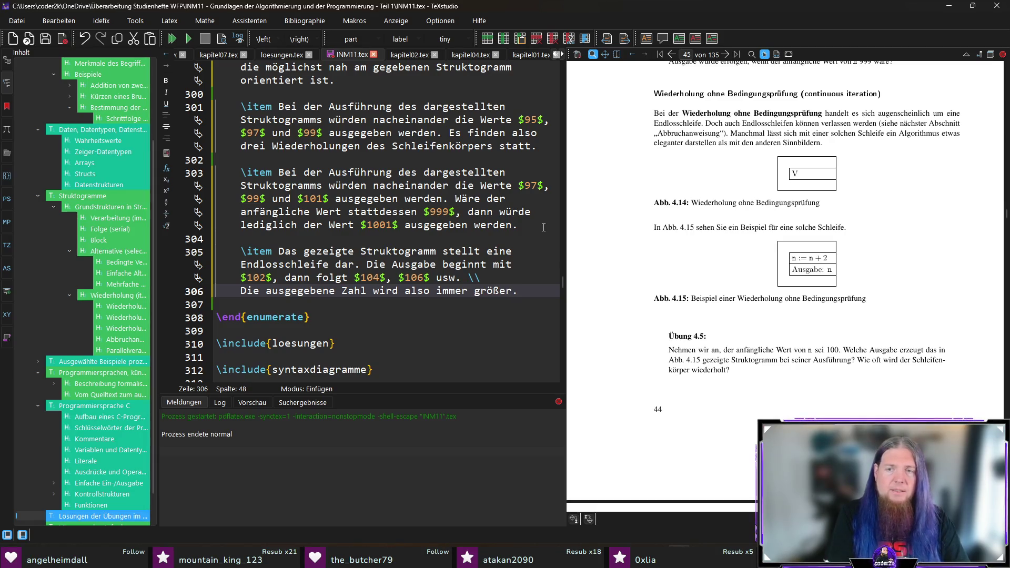
type("DS")
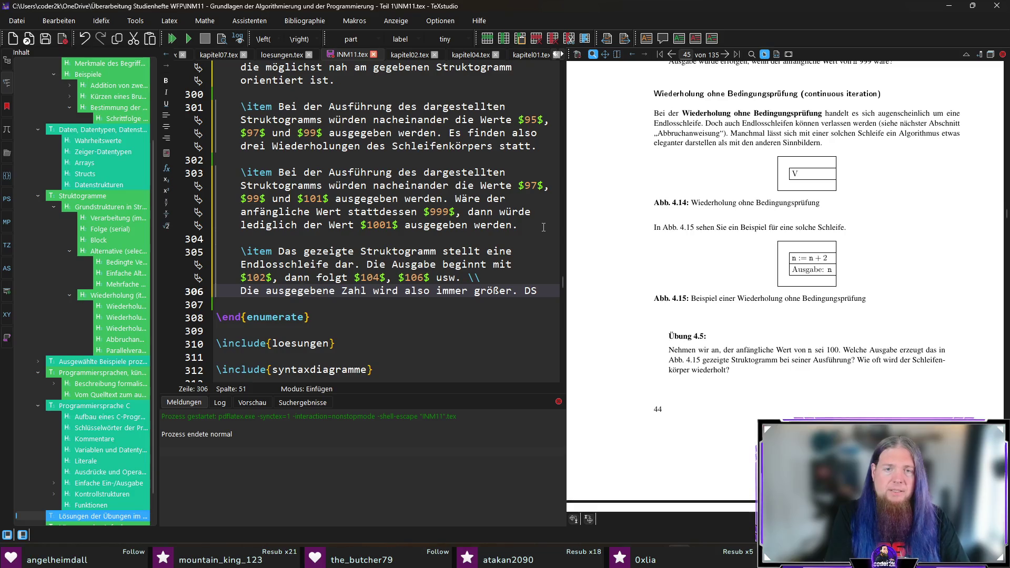
type("ie Schleife wi")
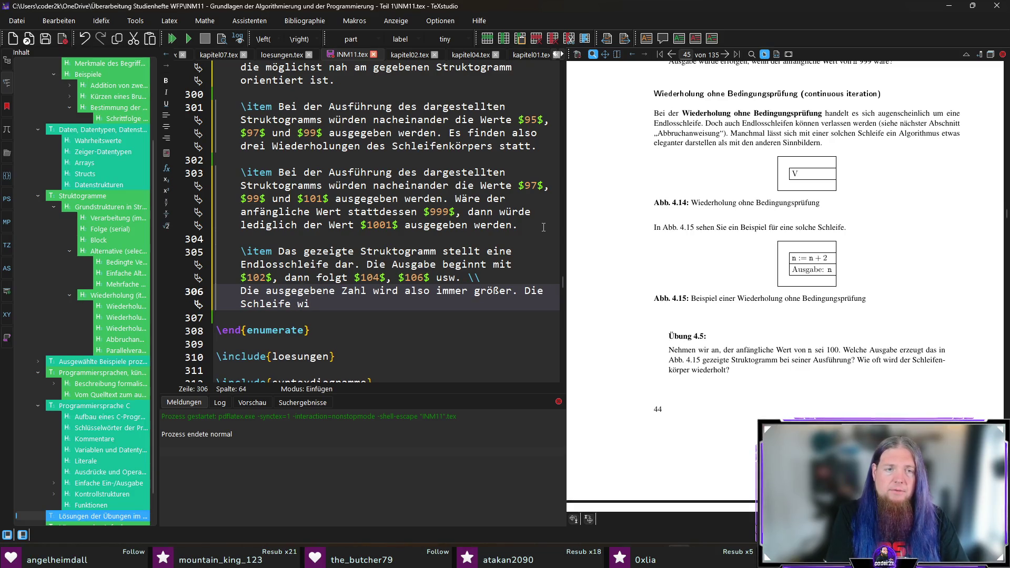
Write that the number keeps growing and the loop never ends, then end the line
key("BackSpace")
type("erholt sich unendlich oft. \\\\")
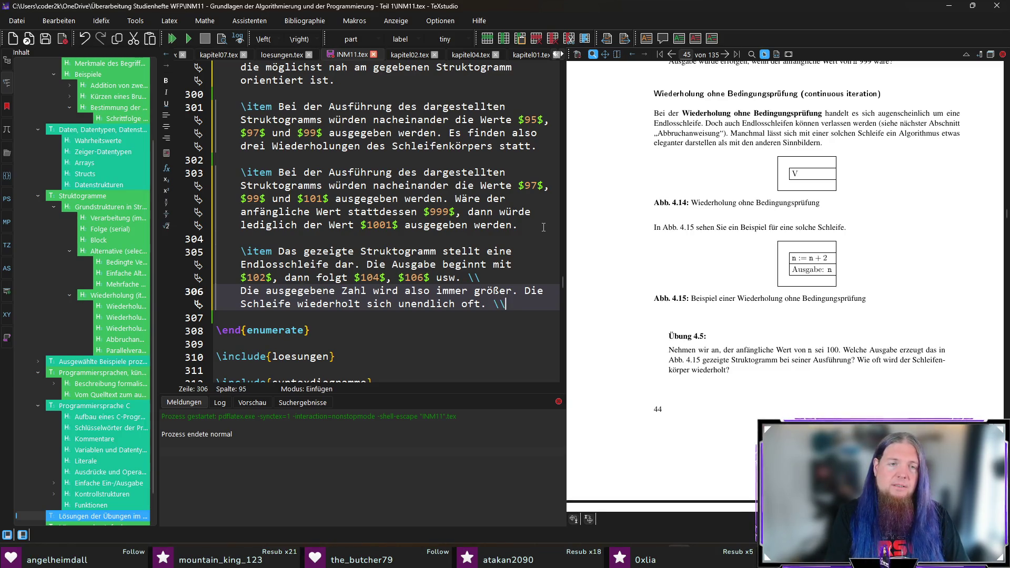
key("Return")
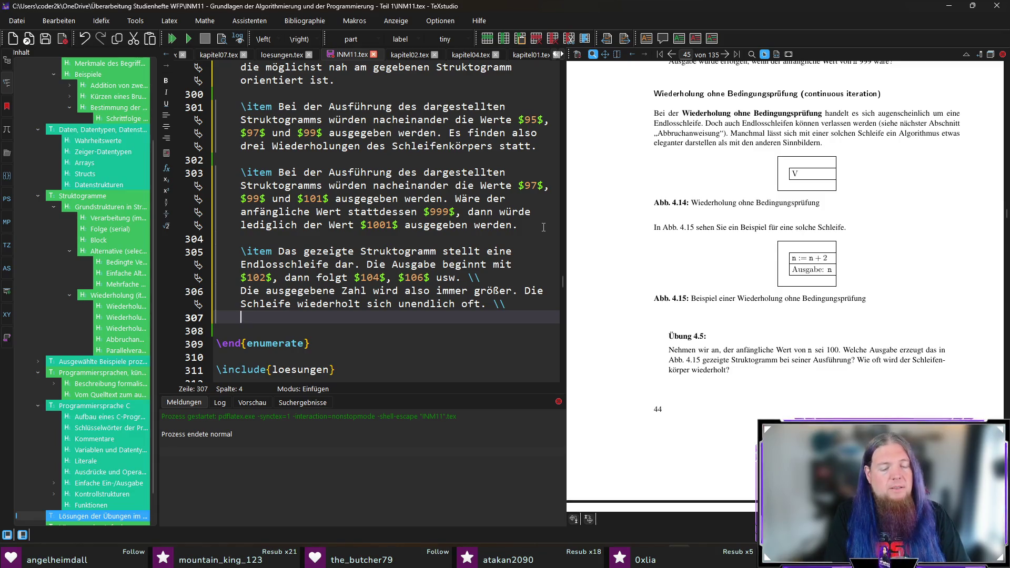
type("Wird ")
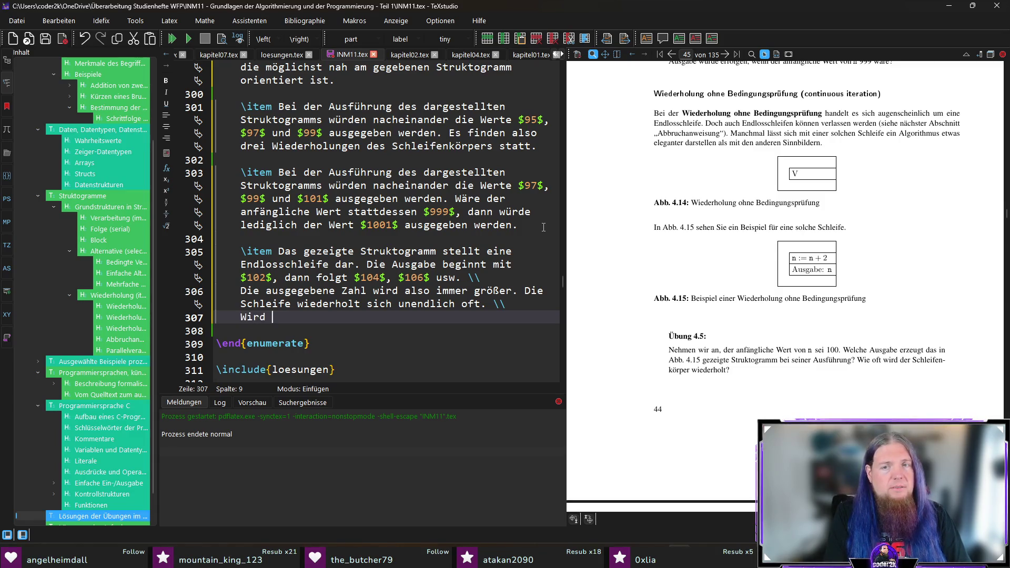
type("eine solche Schleife mit eine")
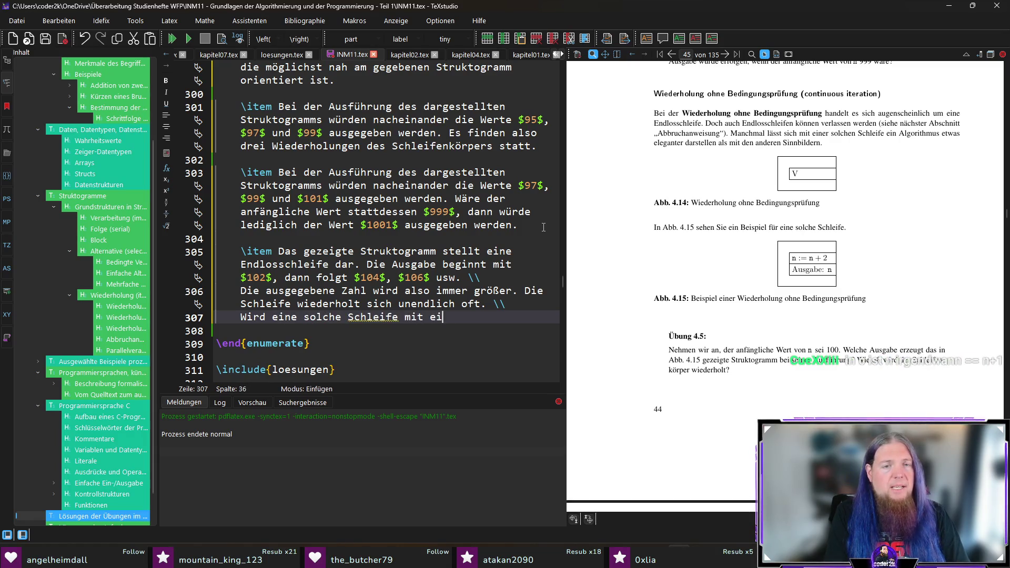
type("r Programmierspr")
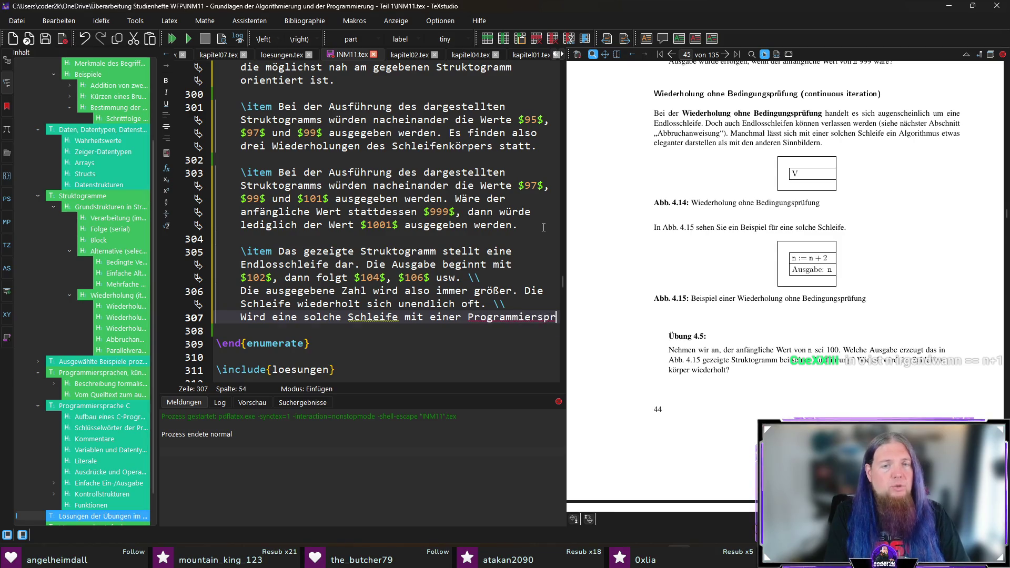
type("ache umgesetzt")
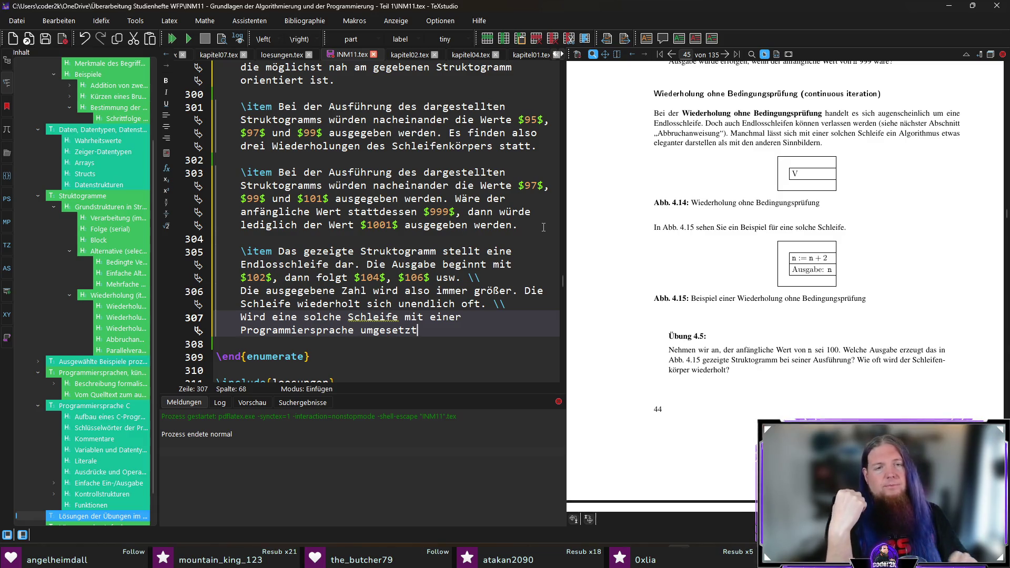
Rework the sentence after 'Wird das' about implementing the Struktogramm as a real program
key("Left")
key("Left")
key("Left")
key("Left")
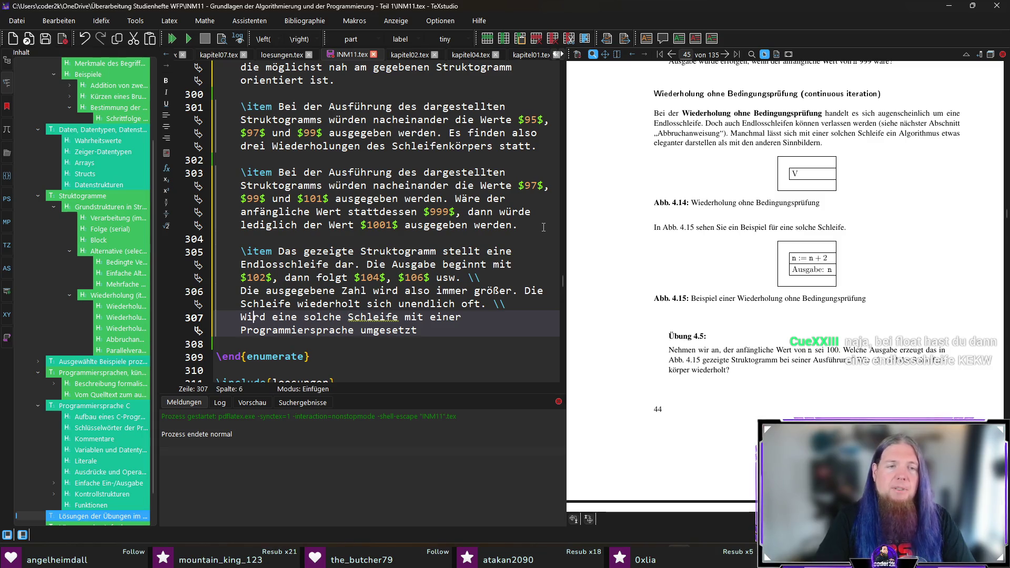
key("Right")
key("Right")
key("Right")
key("Left")
key("shift+End")
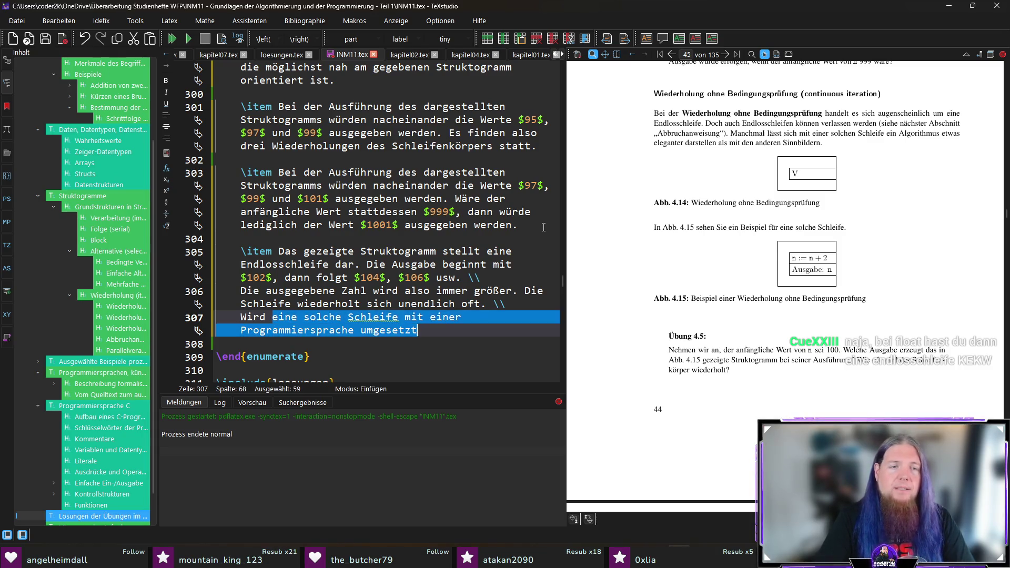
type("d")
type("gesamt")
key("BackSpace")
key("BackSpace")
key("BackSpace")
key("BackSpace")
type("Struktog")
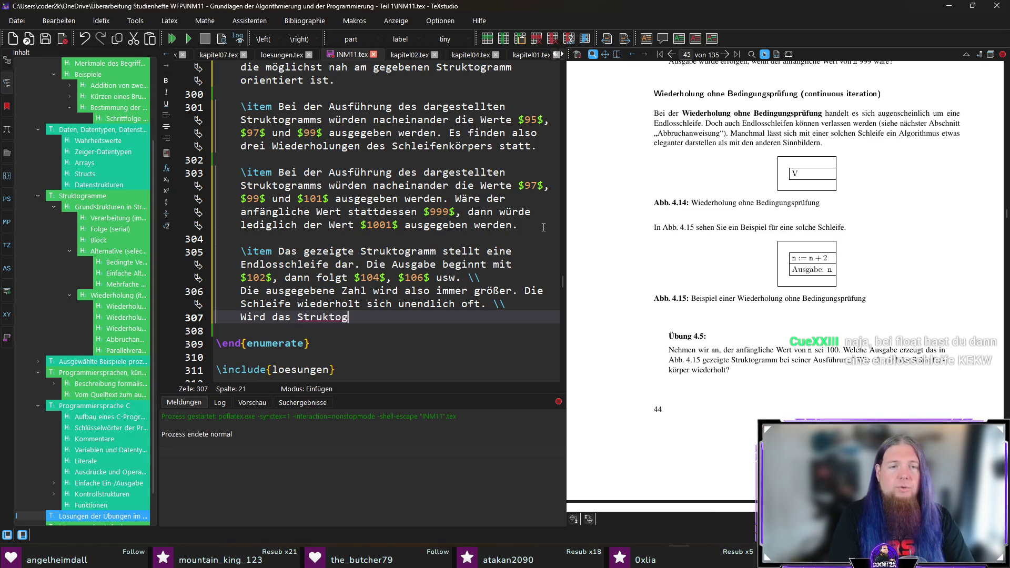
type("ramm als ausführbare")
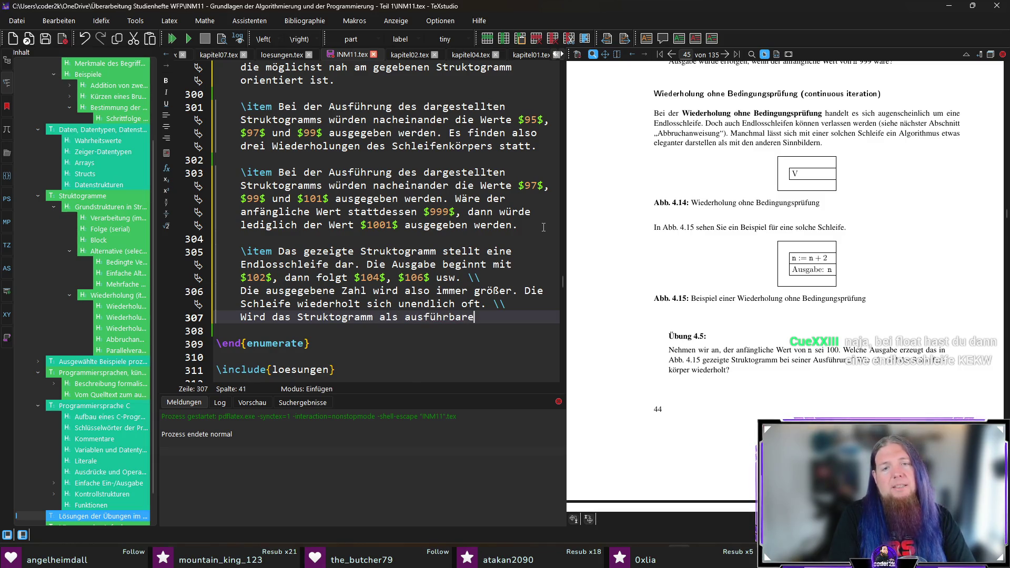
type("s Programm u")
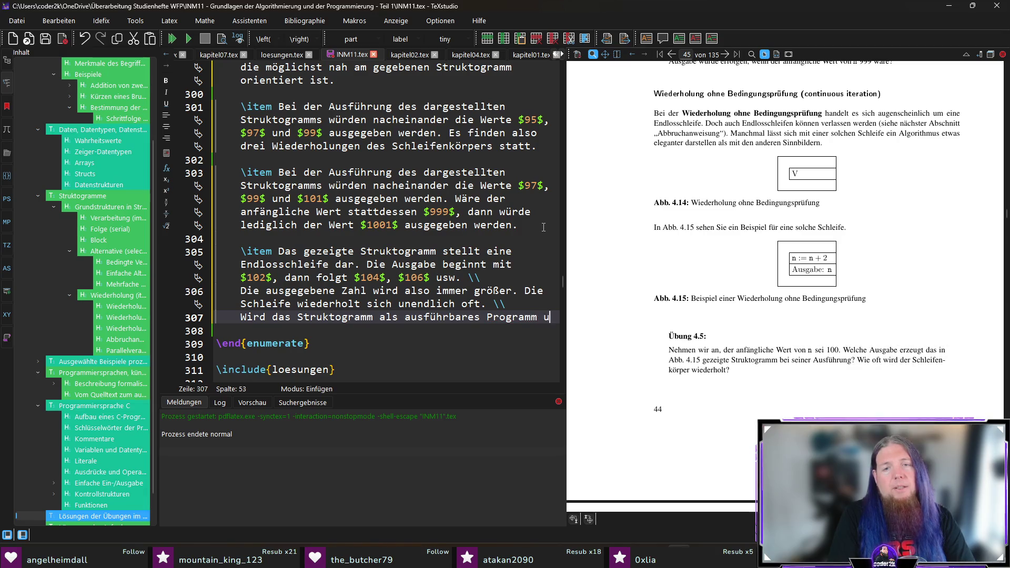
type("mges")
type("etzt, so ")
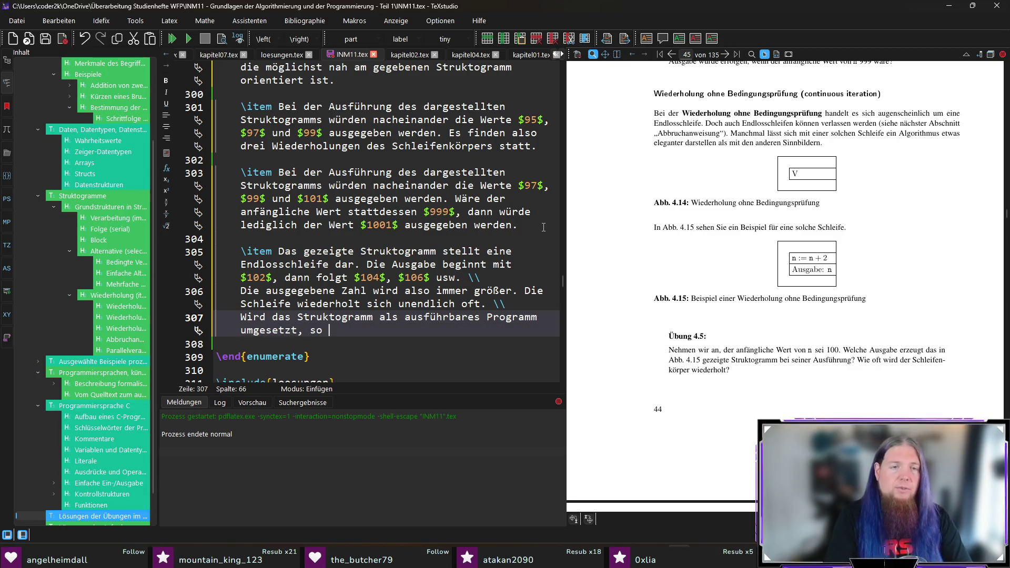
key("BackSpace")
key("BackSpace")
key("BackSpace")
type("dann hängt sein tatsä")
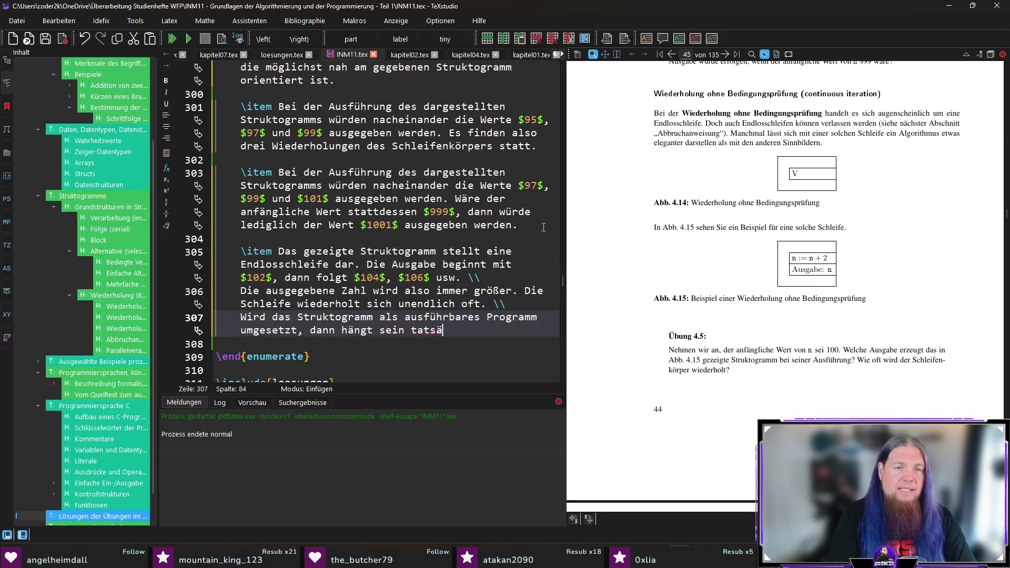
type("chliches Verhalten und auch die")
type("ort")
Finish the sentence that behaviour depends on the language and the example is 'kein praxisnahes Beispiel'
key("BackSpace")
key("BackSpace")
key("BackSpace")
type("auf die Frage, ob")
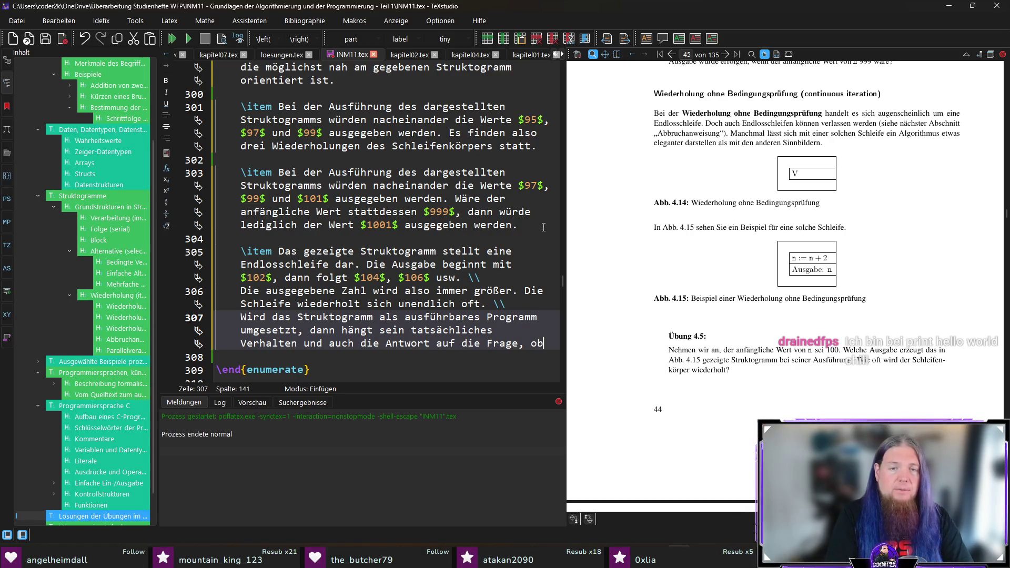
type(" es sich überhaupt um ein gültiges ")
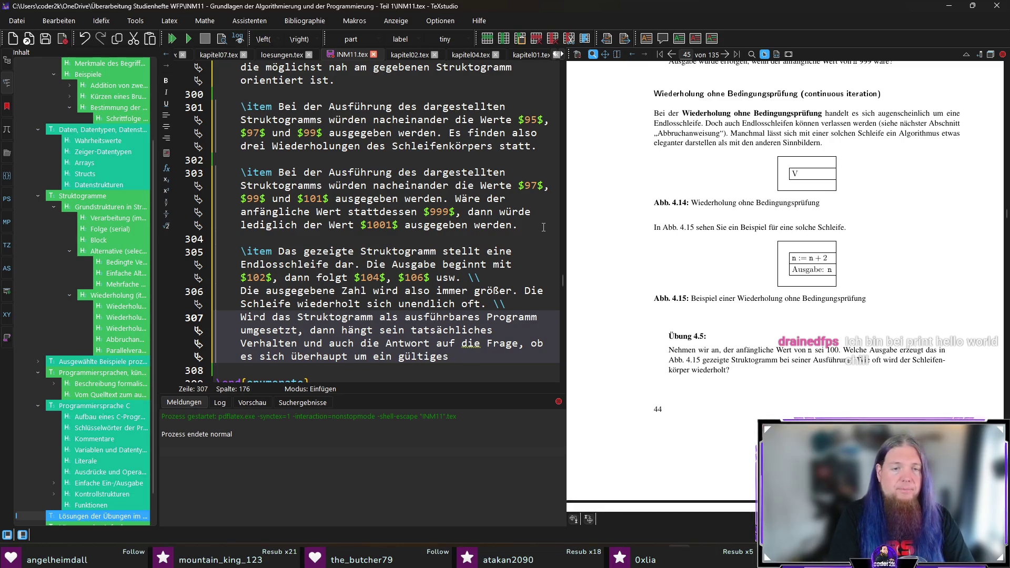
type("Programm handelt, vo")
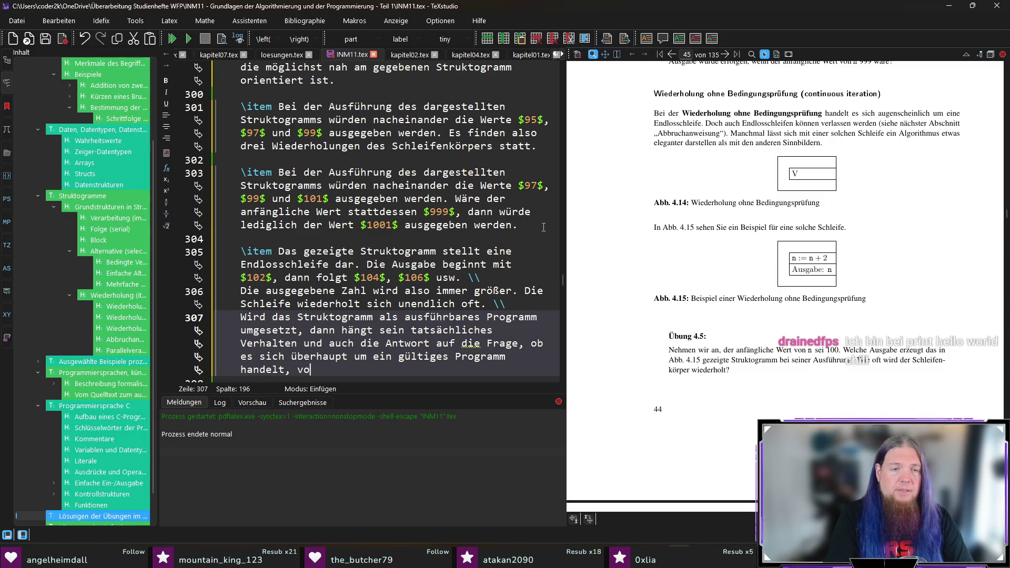
type("n der gewählten Programmiersprache und weiteren Entscheidun")
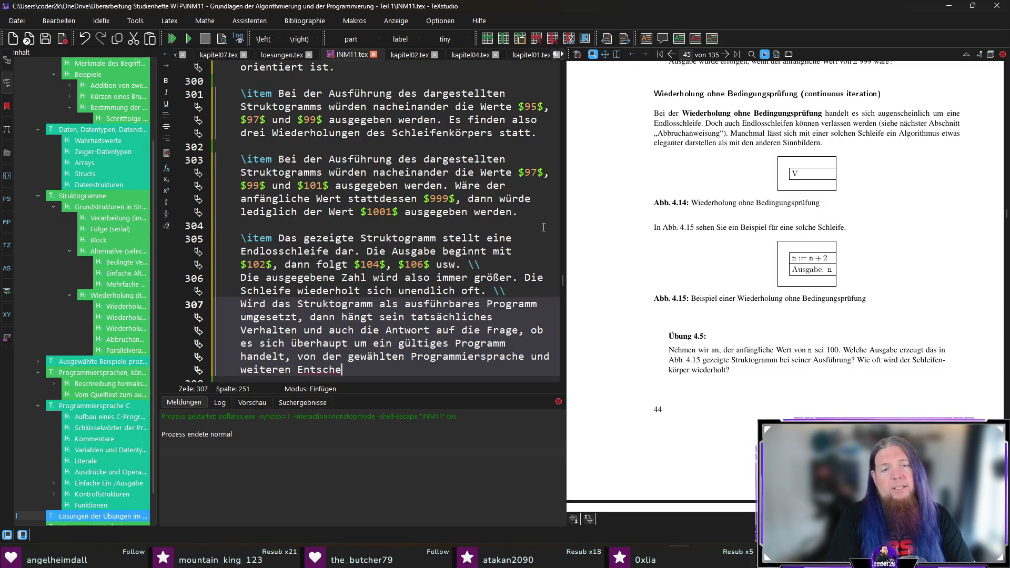
type("gen ab.")
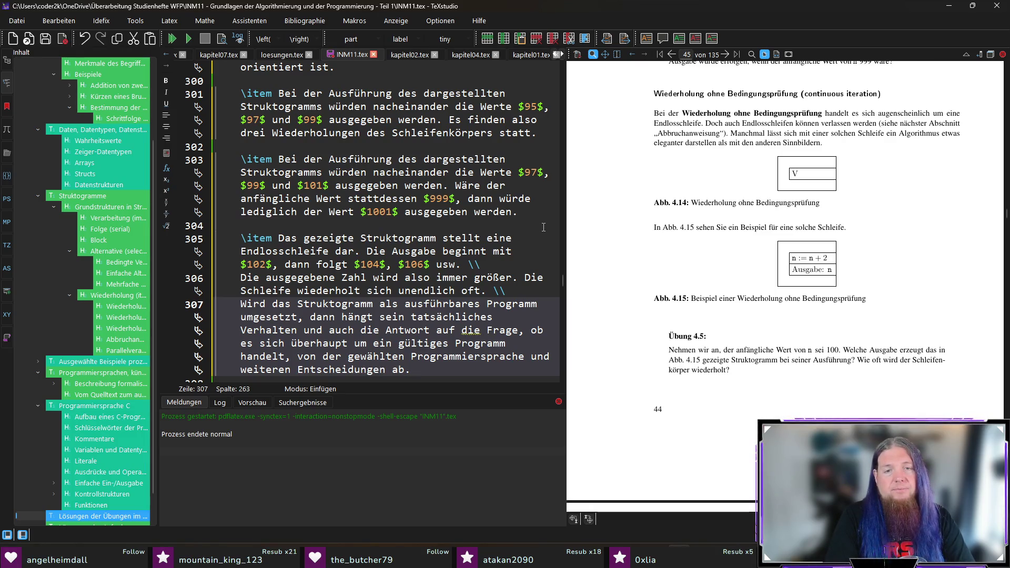
type(" In jedem Fall handelt es sich hierbei nicht um ein ")
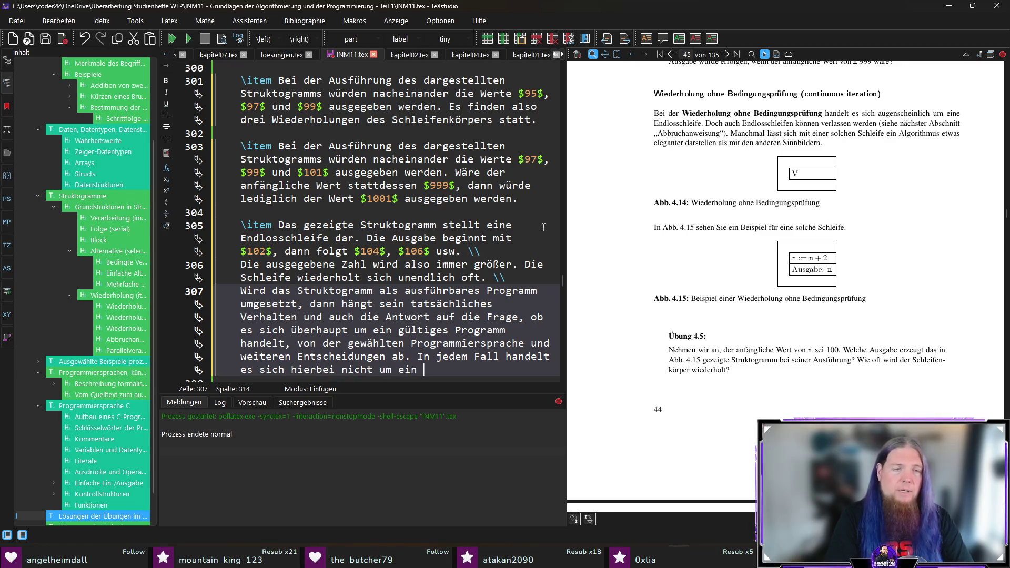
type("praxisnahes")
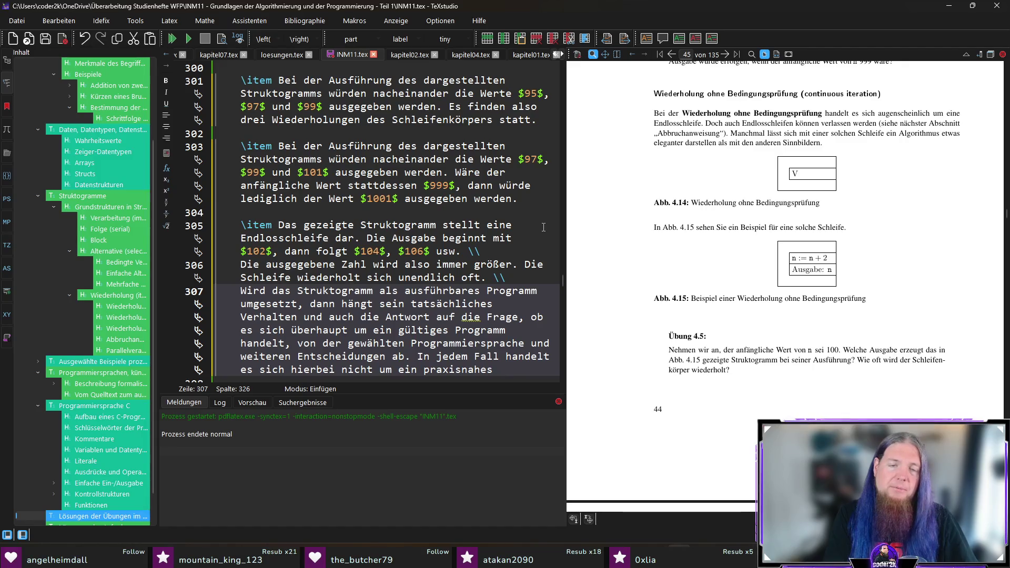
type("Beispiel.")
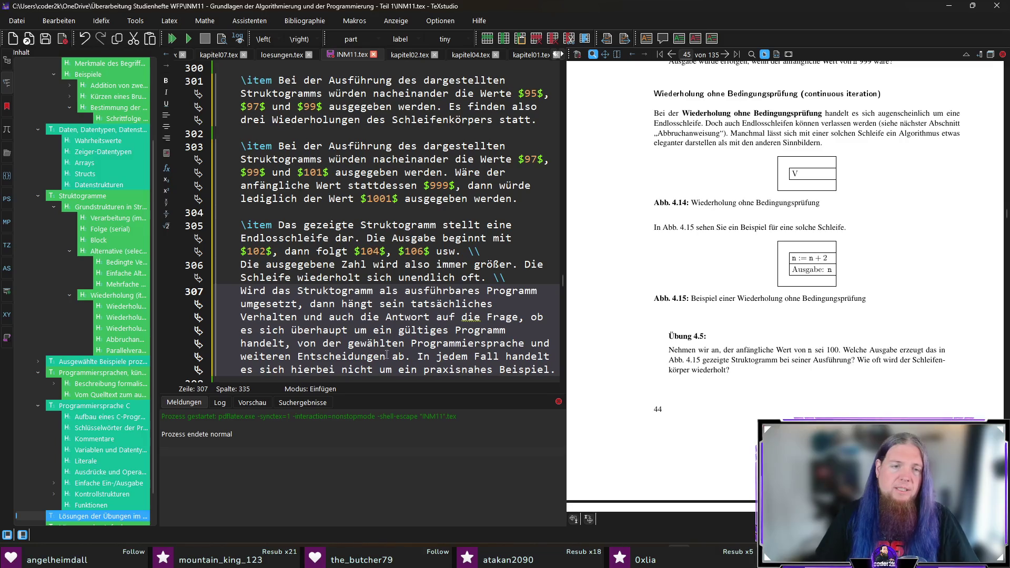
left_click(411, 357)
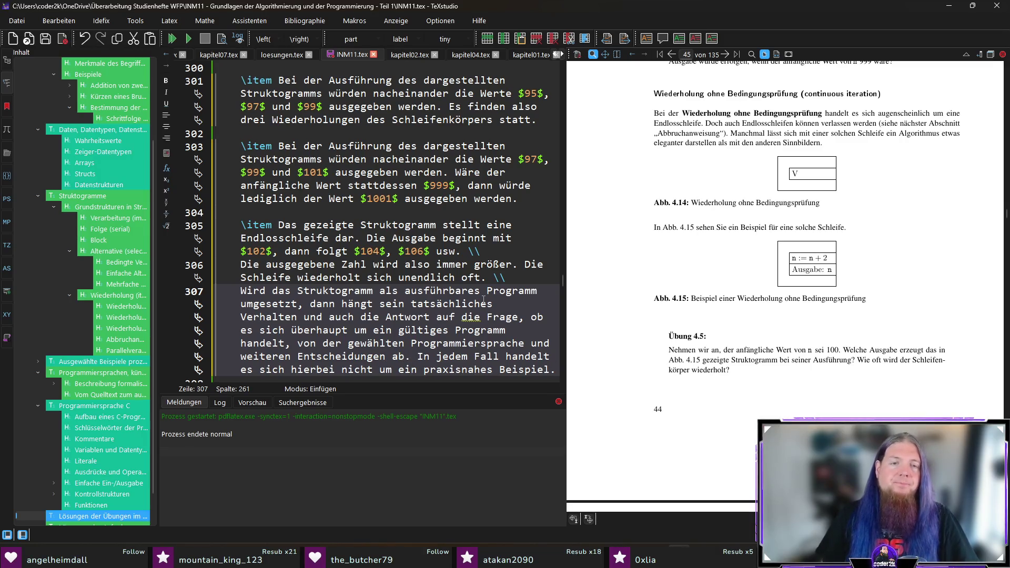
type("Das hängt damit zusammen, dass der Wert von \\mint")
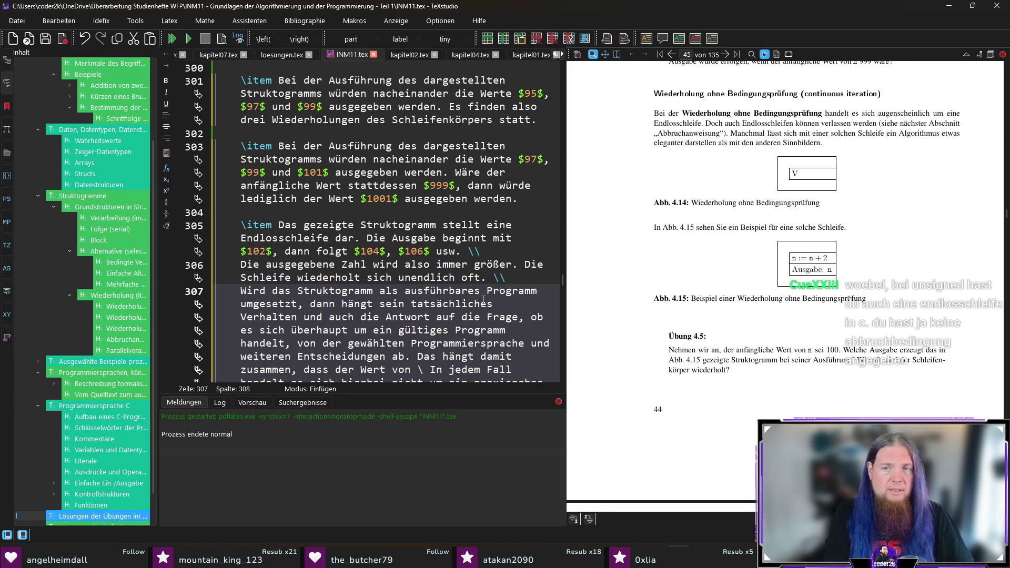
type("inline{./c23_c_lexer.py}|n| immer weiter ansteigen müsste.")
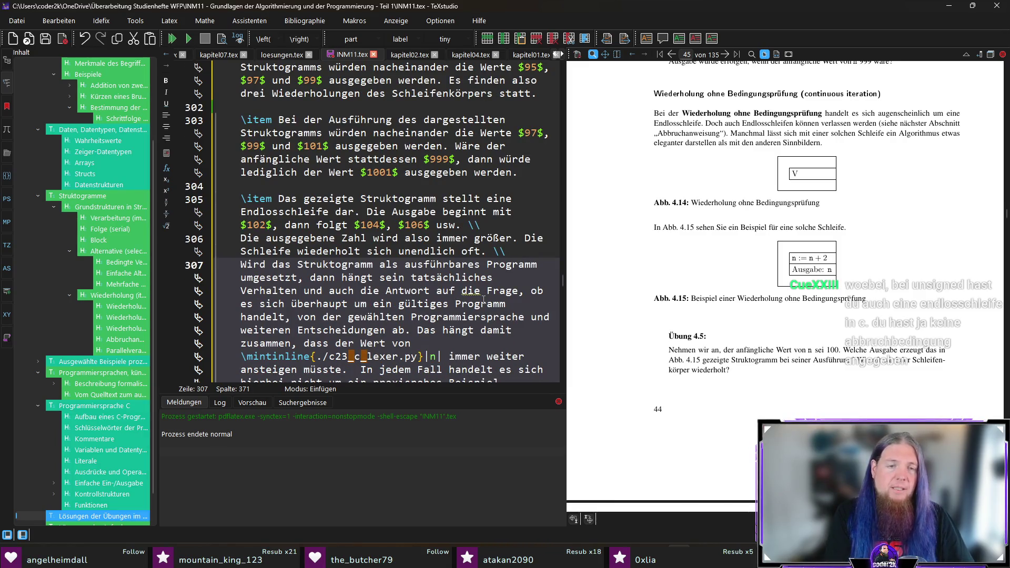
Extend the sentence after 'müsste' with '- mit diesem „Problem“ gehen verschiedene Programmiersprachen untersch…', then switch to the browser
key("BackSpace")
key("BackSpace")
type("- ")
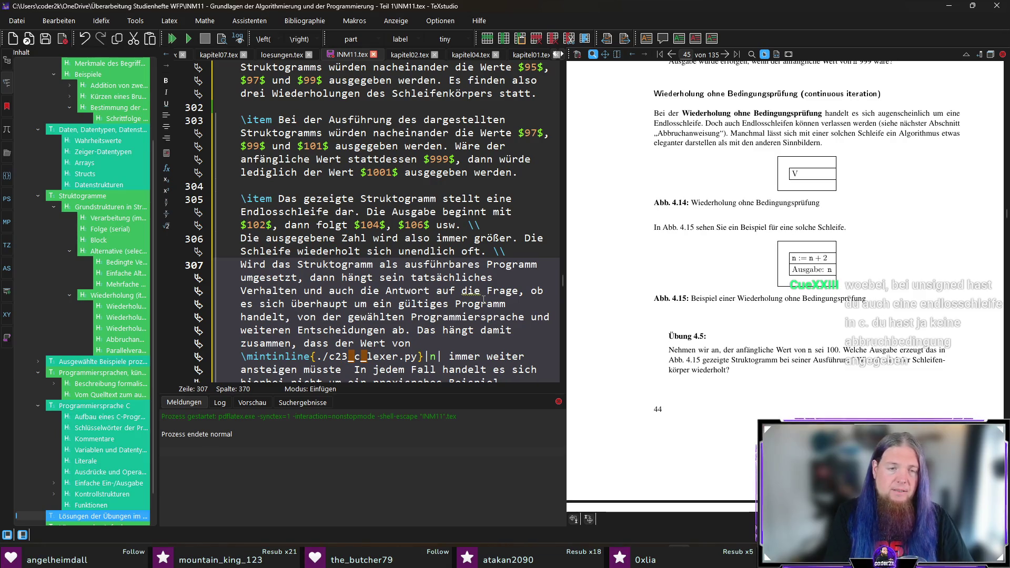
type("mit ")
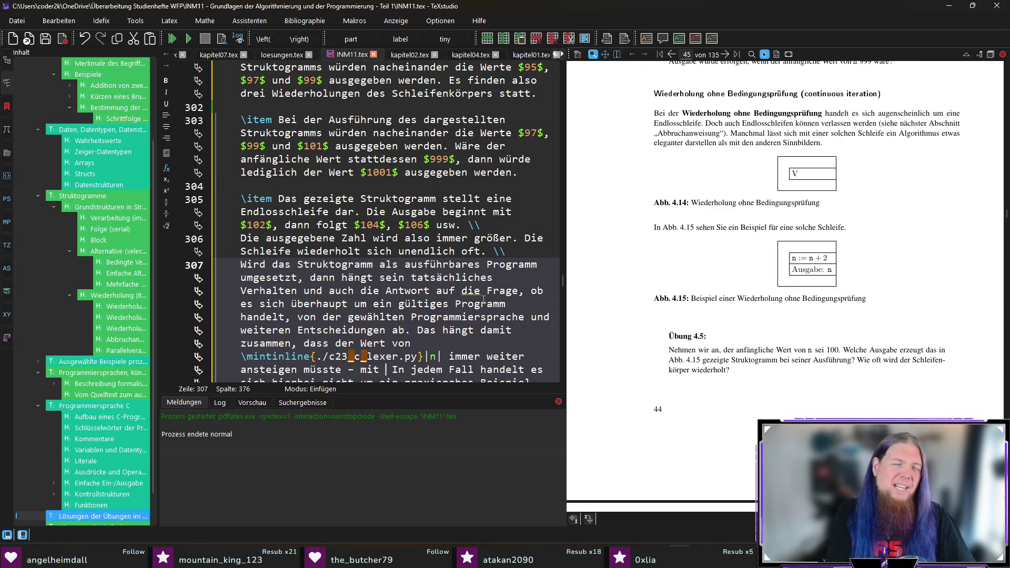
type("diesem „Problem ")
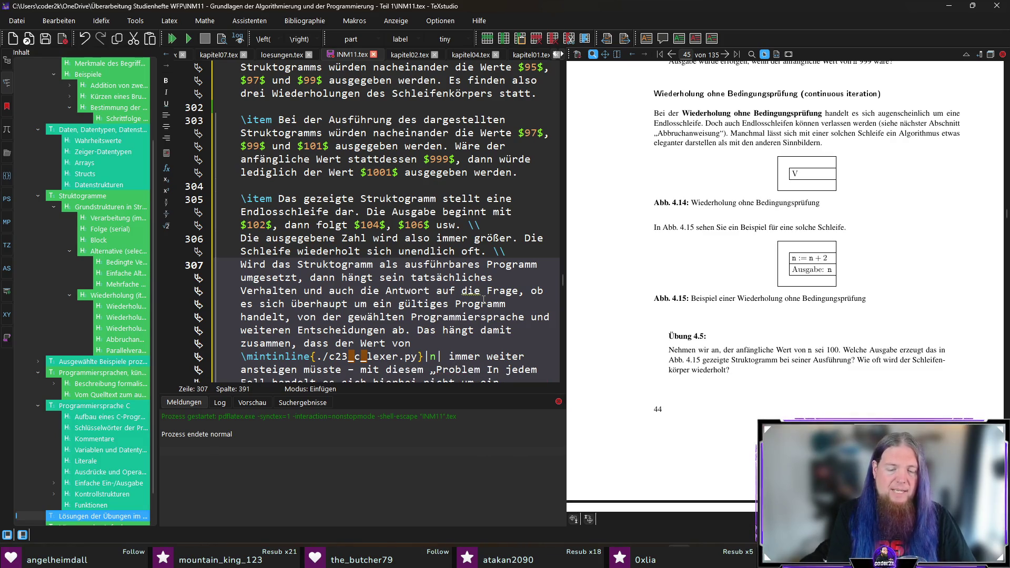
type("“ gehen verscheide")
key("BackSpace")
key("BackSpace")
key("BackSpace")
type("iedene Programmiersprachen untersch")
key("alt+Tab")
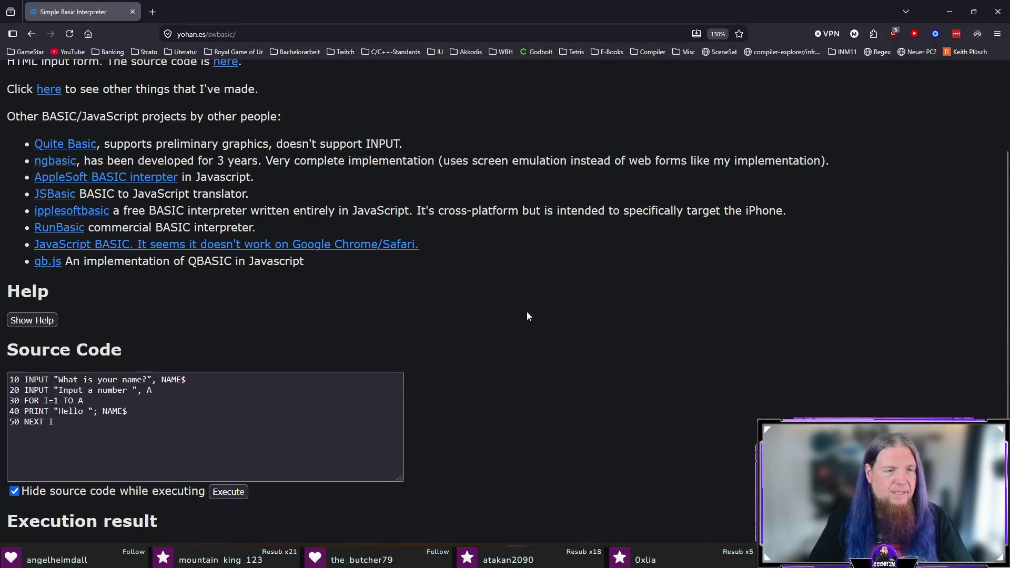
Replace the sample BASIC code with '10 PRINT "…"' and '20 GOTO 10', run it, and return to TeXstudio
left_click(120, 422)
key("ctrl+a")
key("BackSpace")
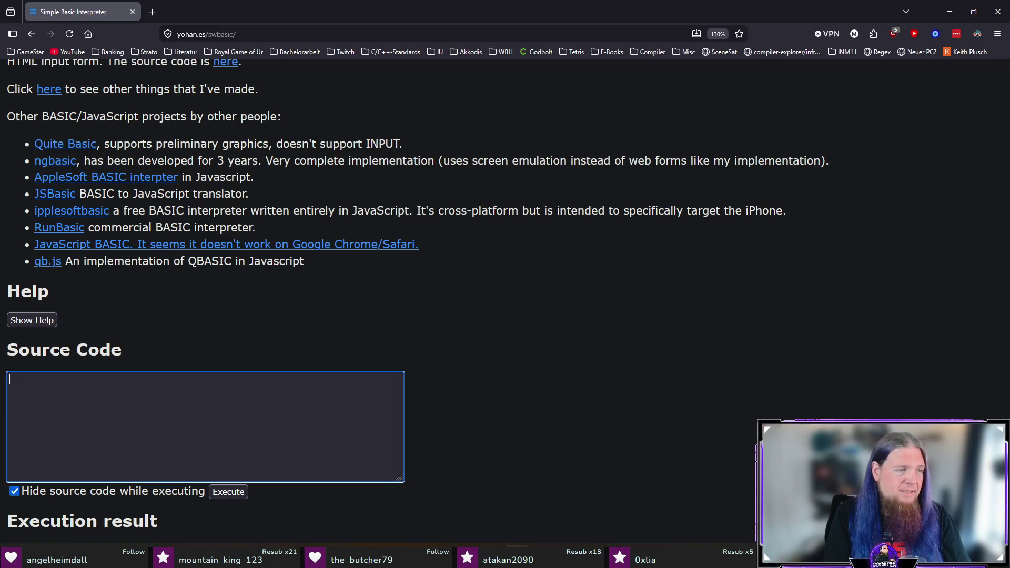
type("PRINT \"")
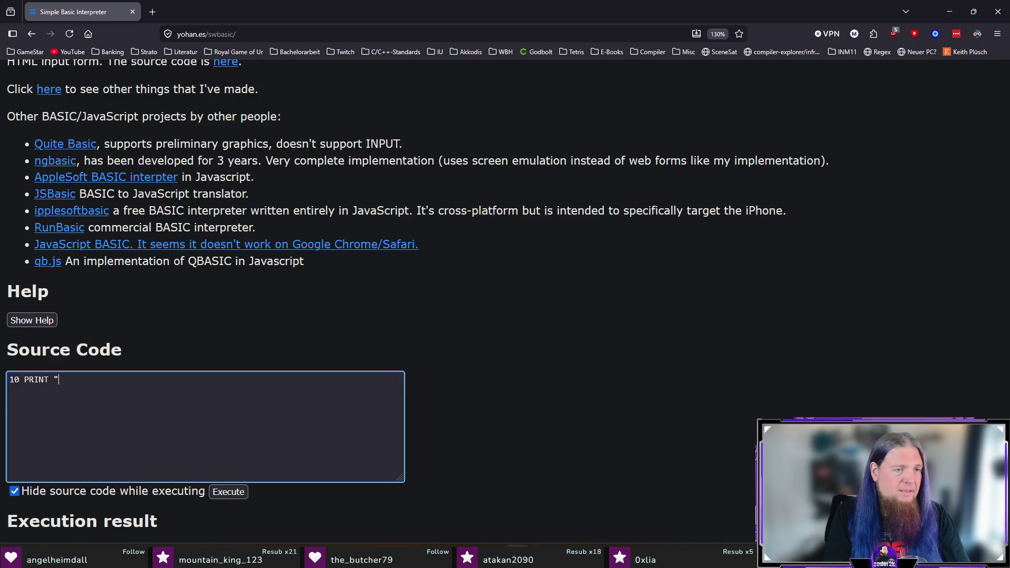
type("Moin, drain")
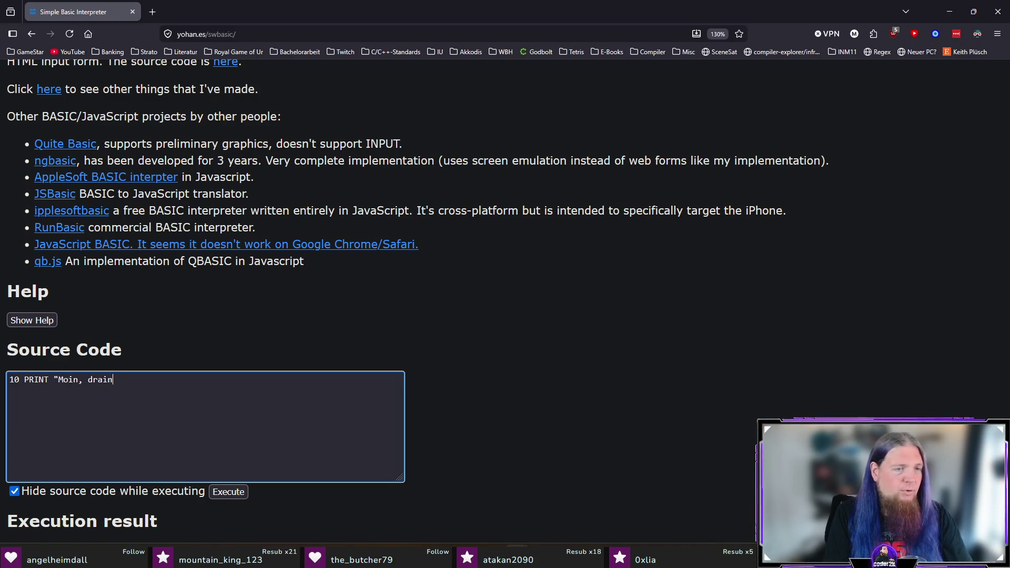
type("edfps!")
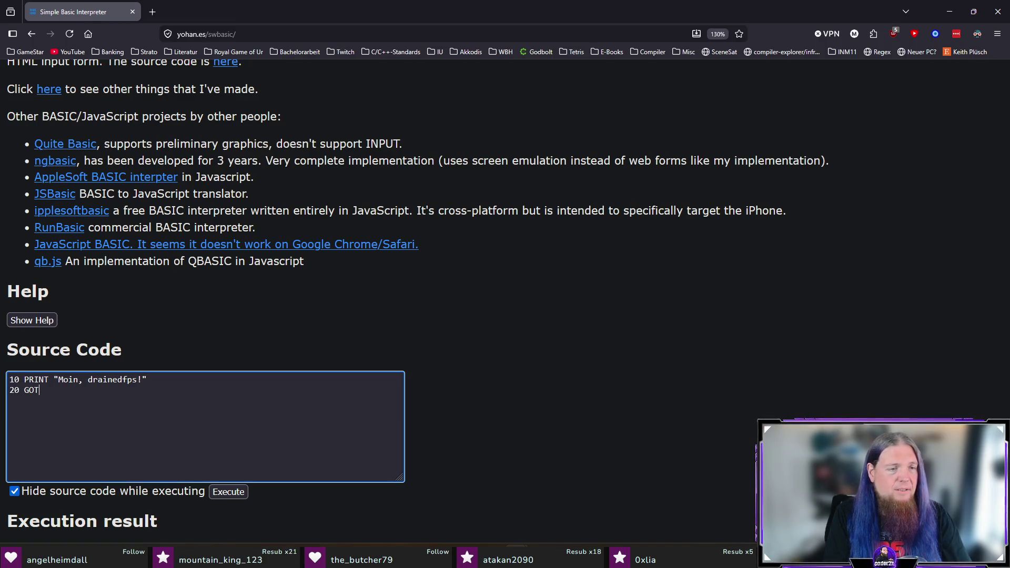
type("0")
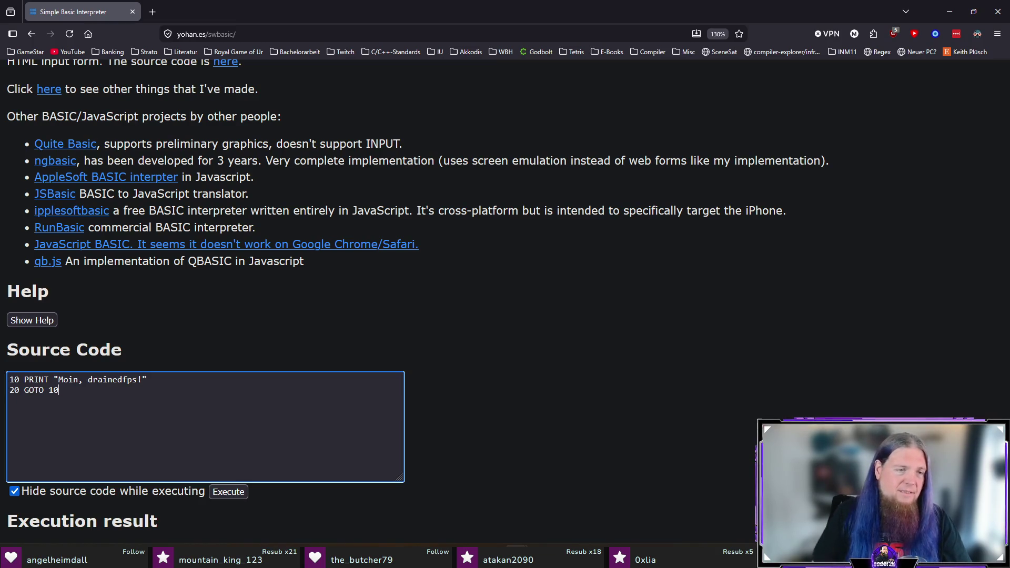
left_click(234, 492)
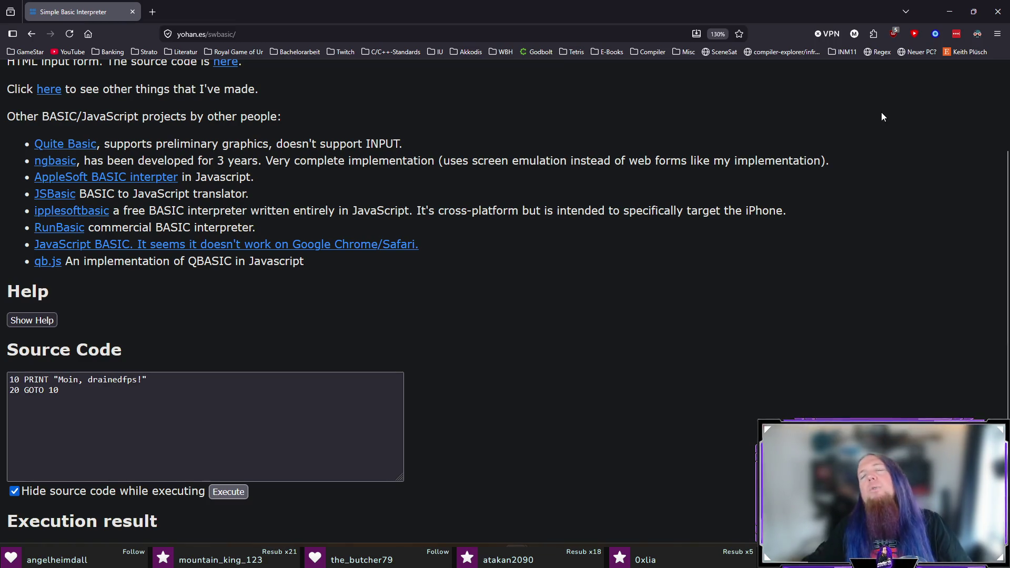
left_click(997, 11)
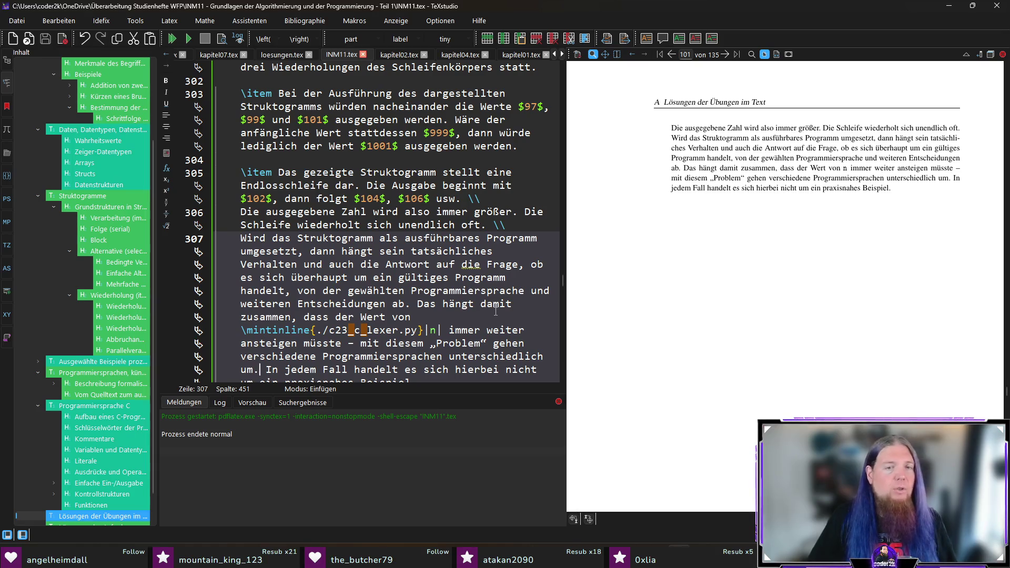
scroll(493, 318, "down", 2)
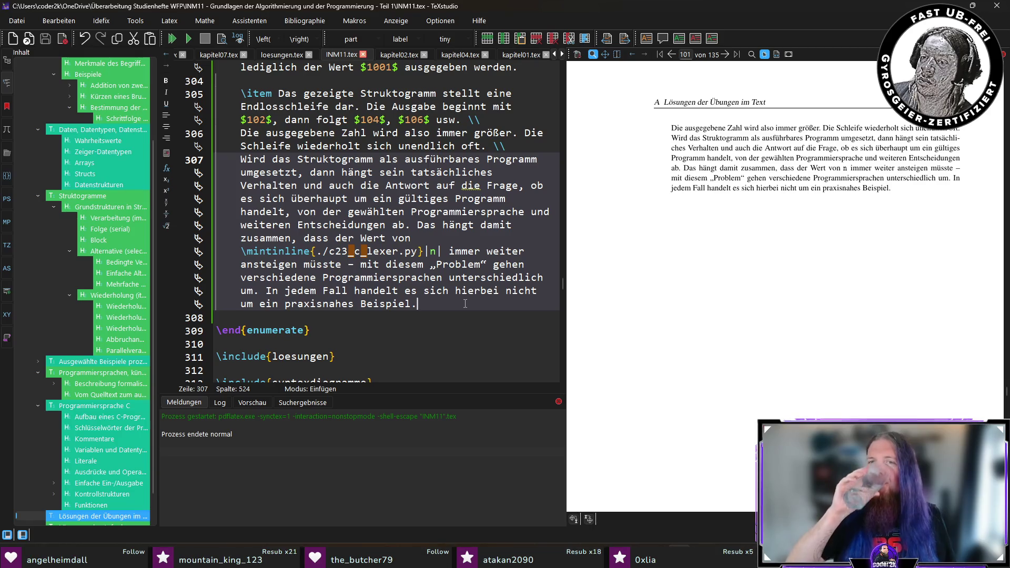
scroll(844, 299, "up", 2)
scroll(899, 307, "up", 3)
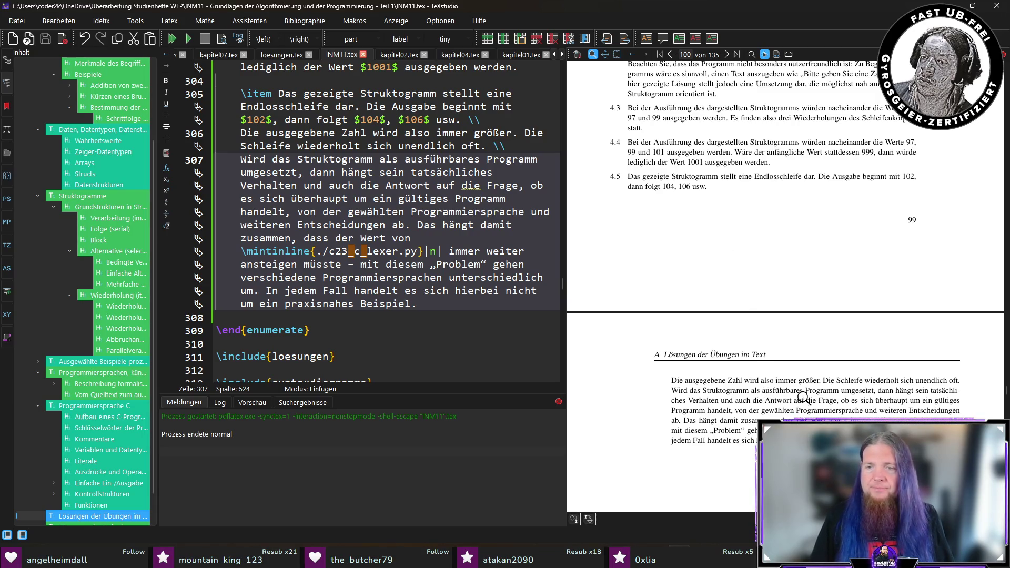
Replace the \\ after the endless-loop sentence with a paragraph break and recompile with F5
left_click(516, 147)
key("BackSpace")
key("BackSpace")
key("Return")
key("F5")
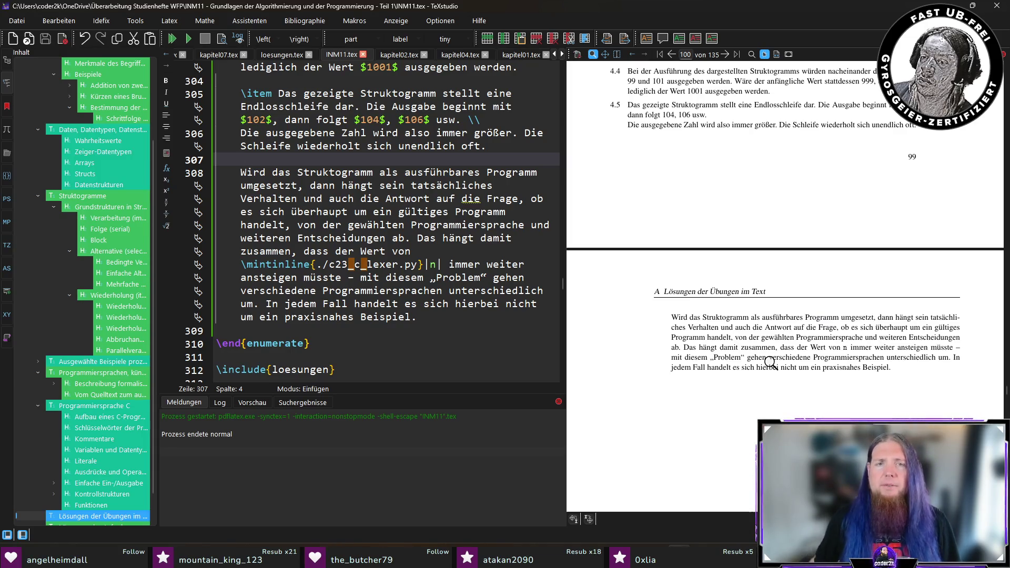
scroll(769, 361, "up", 5)
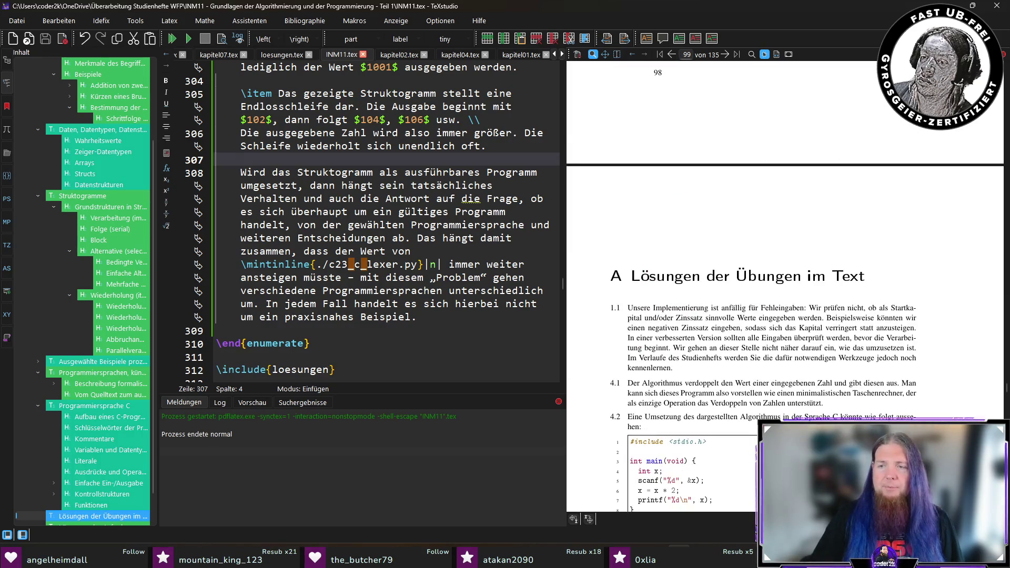
left_click_drag(1000, 392, 1006, 296)
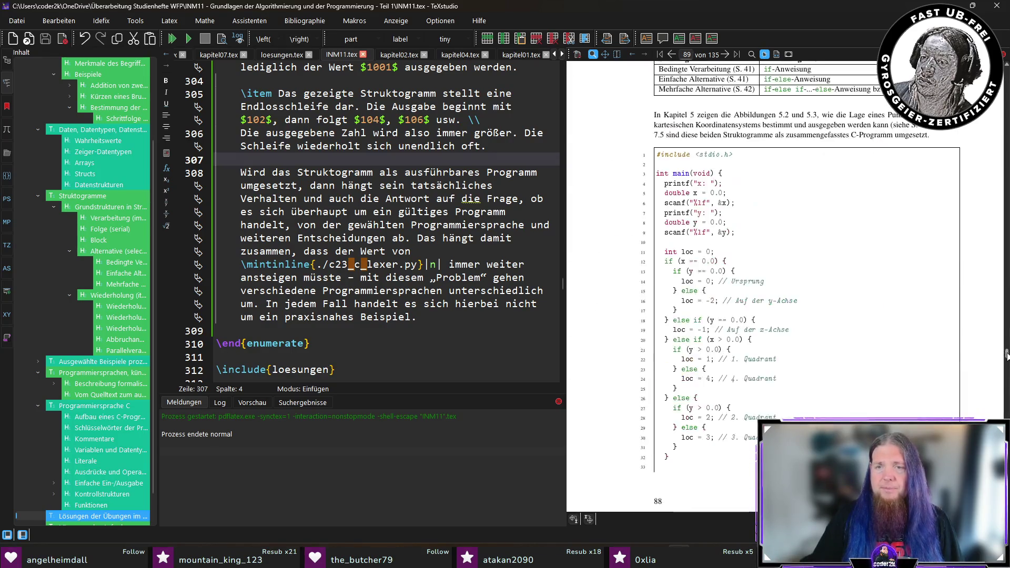
left_click_drag(1006, 296, 1006, 229)
scroll(891, 406, "up", 3)
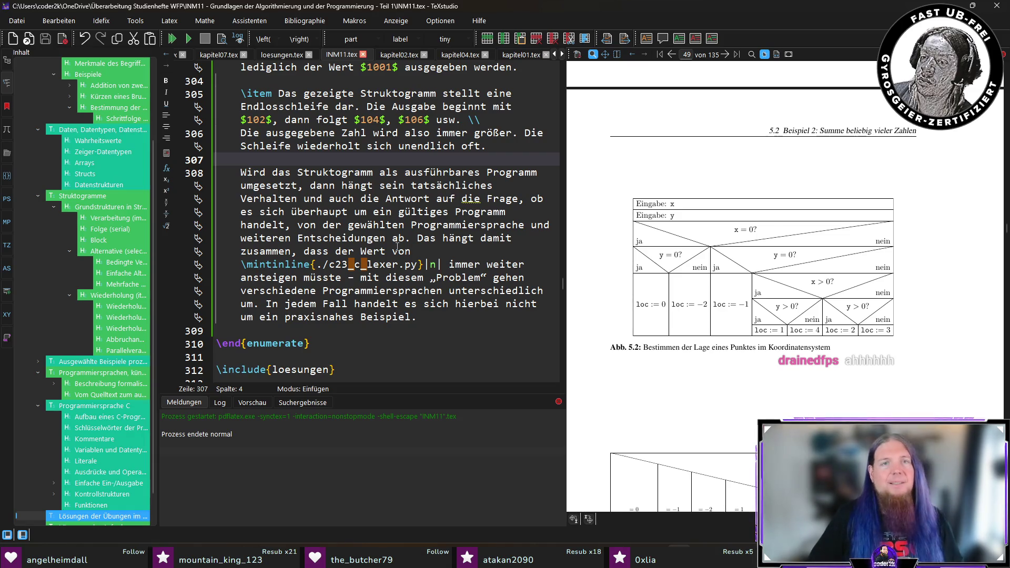
Switch to kapitel04.tex and sync the PDF to the Wiederholung ohne Bedingungsprüfung paragraph on line 234
left_click(459, 54)
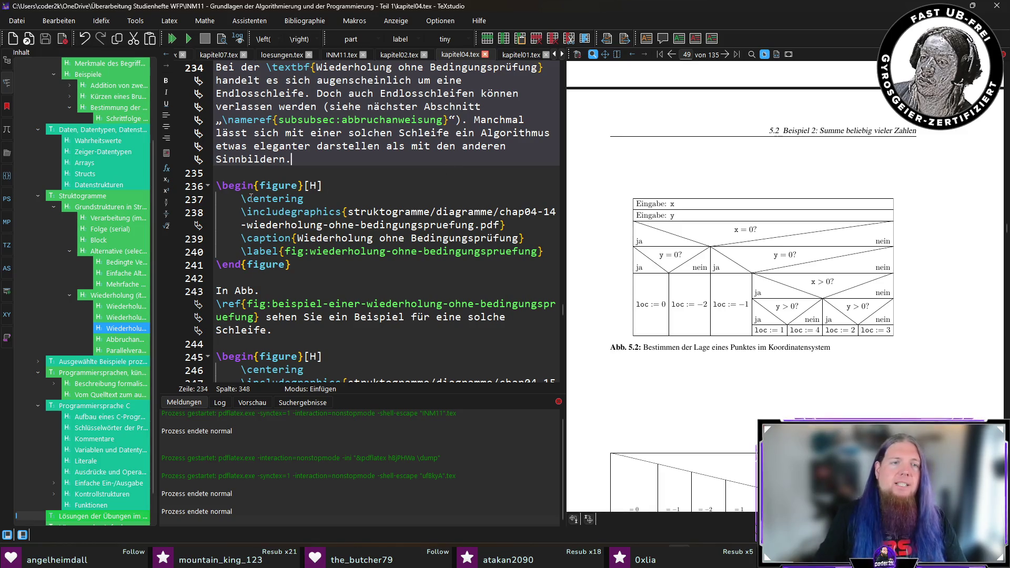
left_click(254, 159, "ctrl")
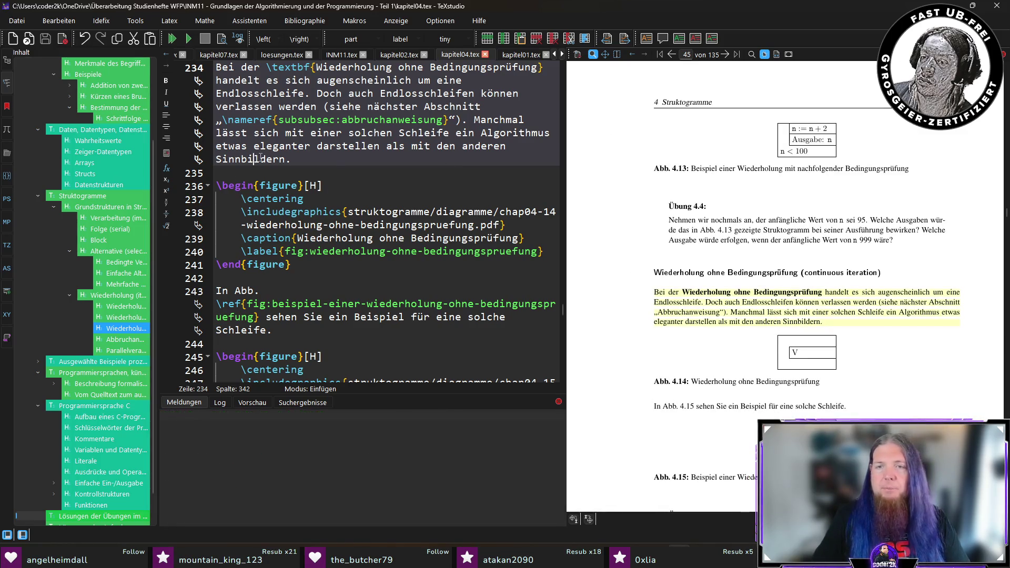
left_click(336, 157)
scroll(755, 304, "down", 3)
scroll(755, 304, "down", 2)
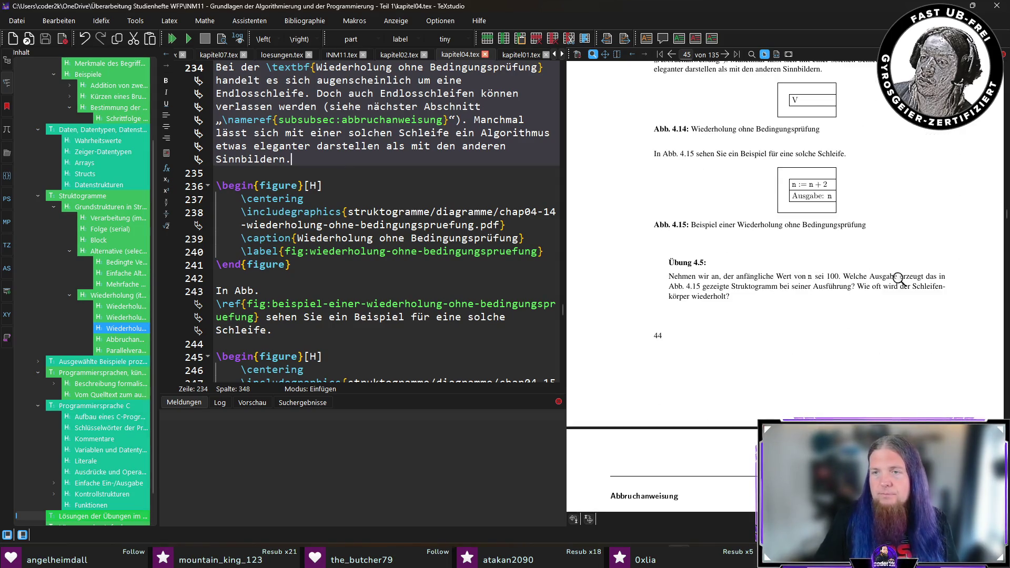
scroll(714, 286, "down", 1)
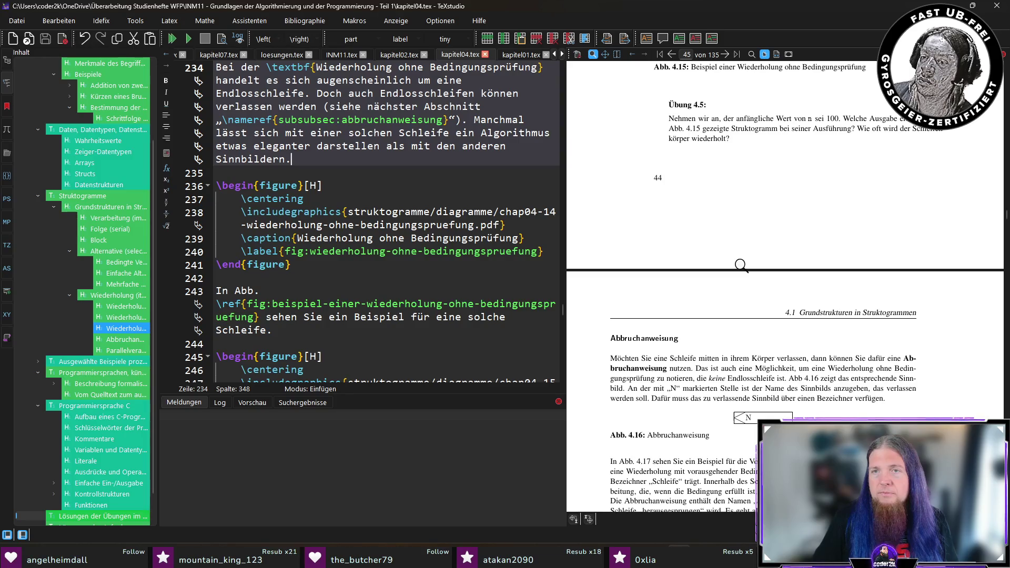
scroll(789, 247, "down", 1)
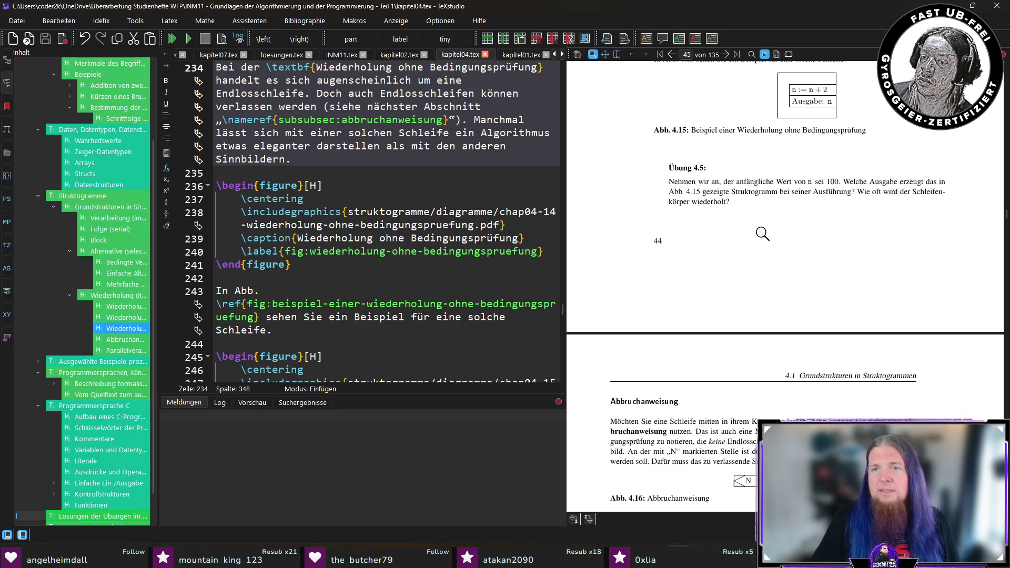
scroll(763, 233, "down", 5)
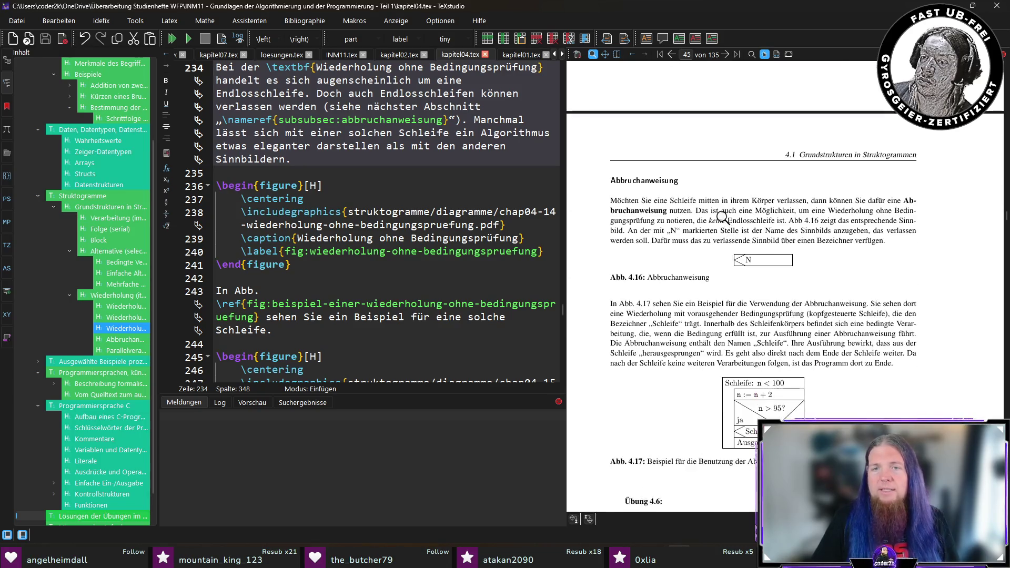
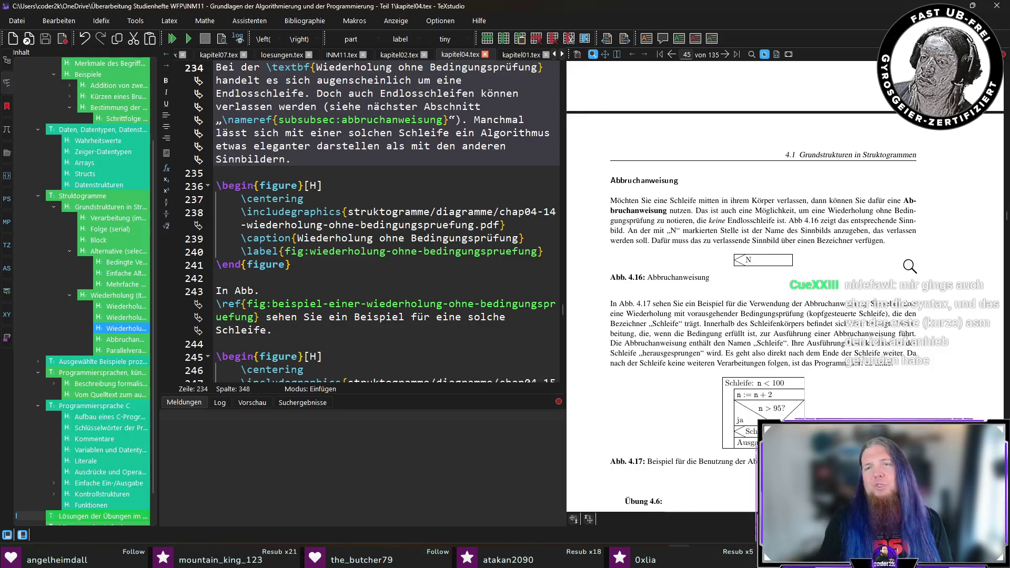
Jump from the PDF to the Abbruchanweisung paragraph source and position after 'Schleife'
left_click_drag(733, 202, 739, 201)
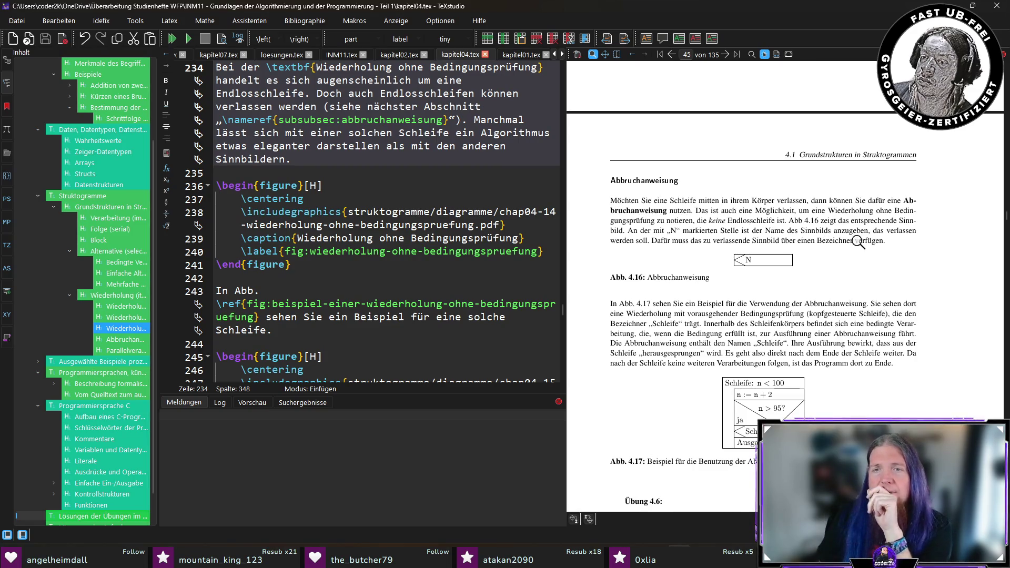
left_click(736, 201, "ctrl")
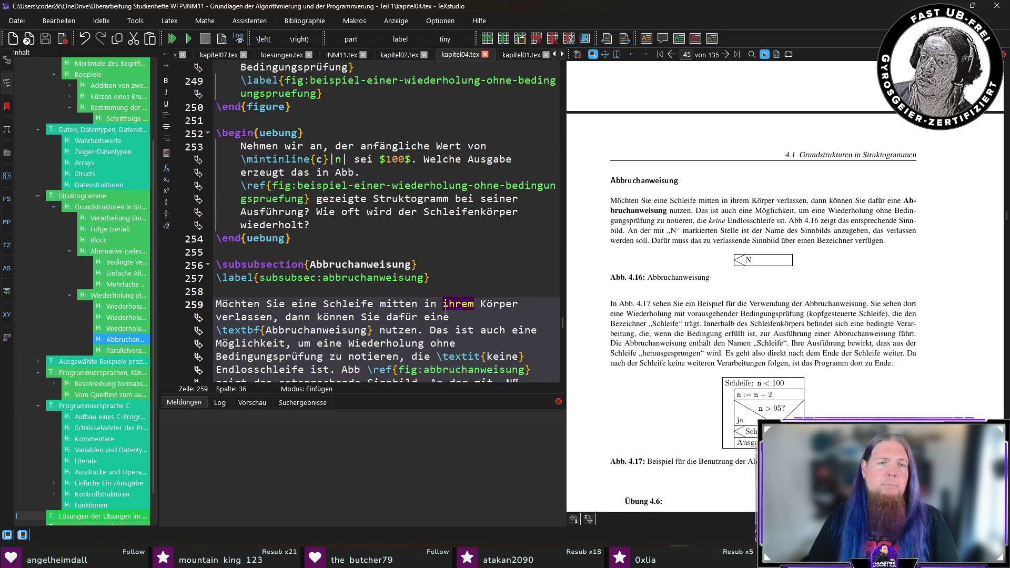
key("Left")
key("ctrl+Left")
key("ctrl+Left")
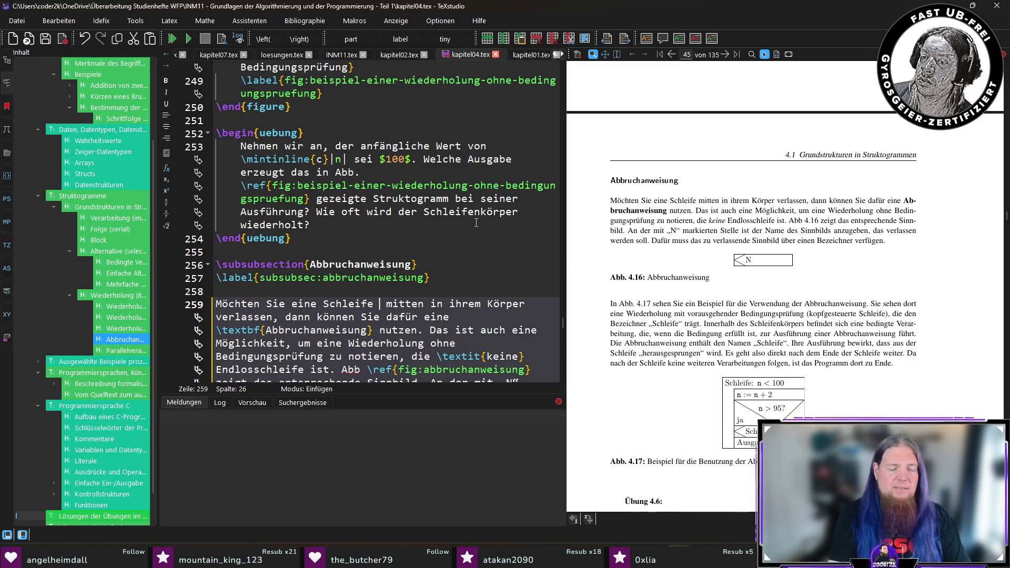
type("wä ")
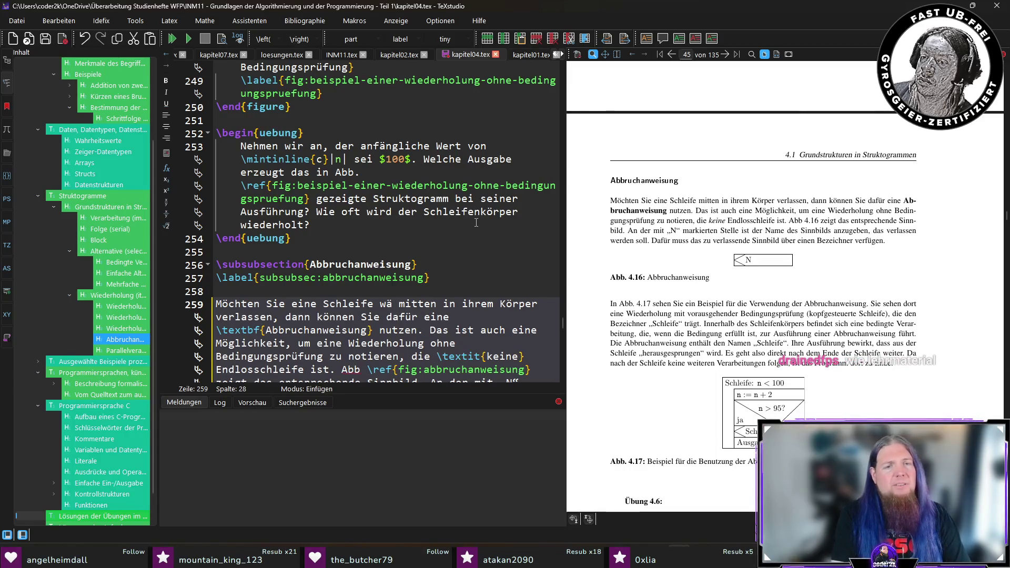
type("hrend der Ausführung ihres Körpers")
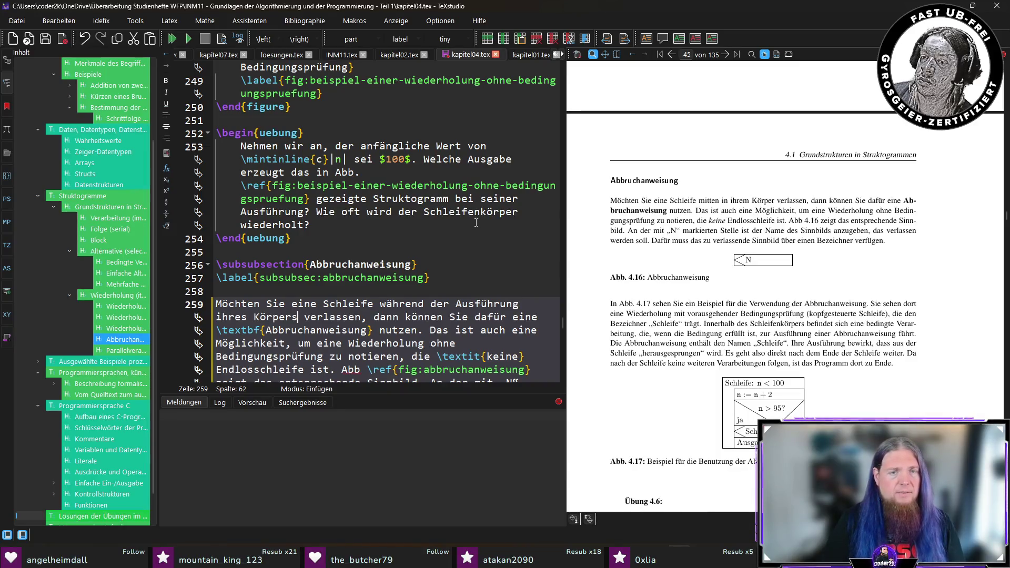
Replace 'mitten in ihrem Körper' with 'während ihrer Ausführung' and save the chapter
double_click(432, 304)
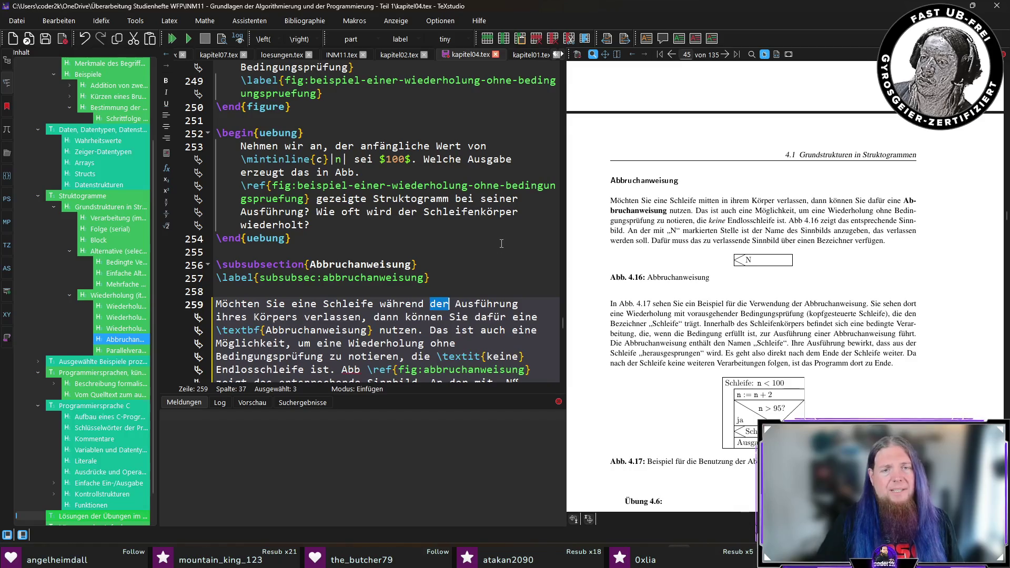
type("ihrer")
key("Right")
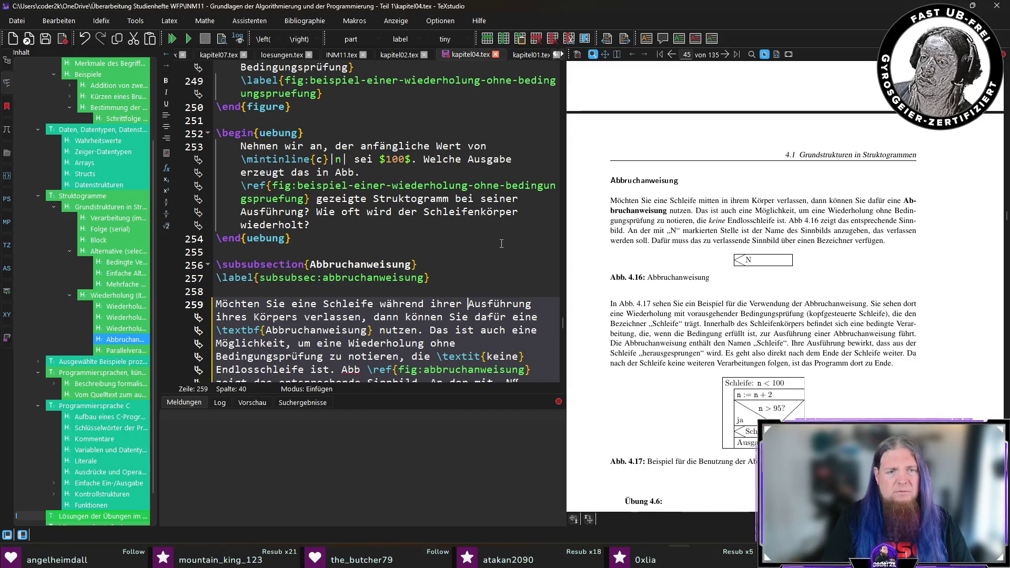
key("ctrl+shift+Right")
key("ctrl+shift+Right")
key("ctrl+shift+Right")
type(",")
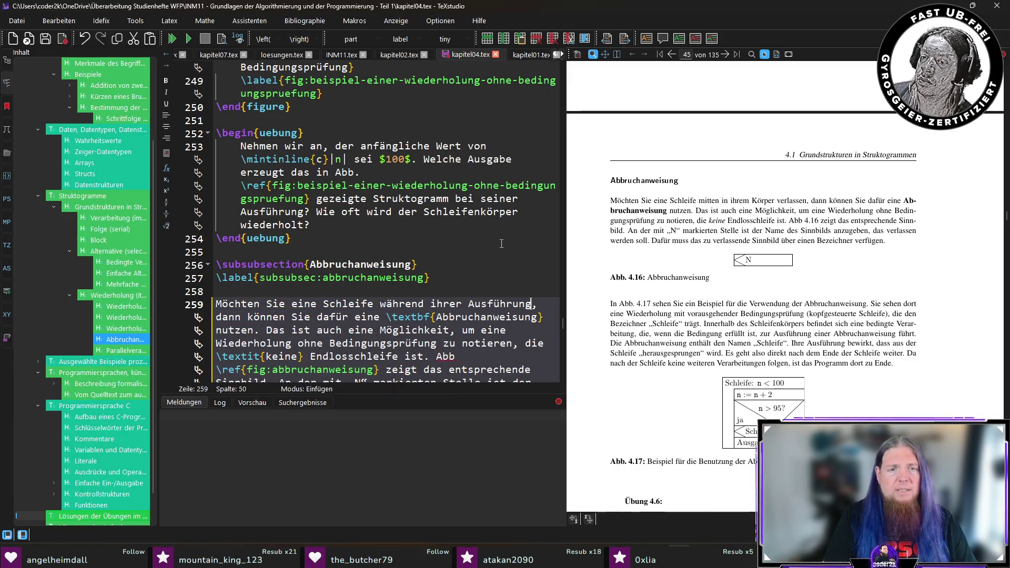
key("ctrl+s")
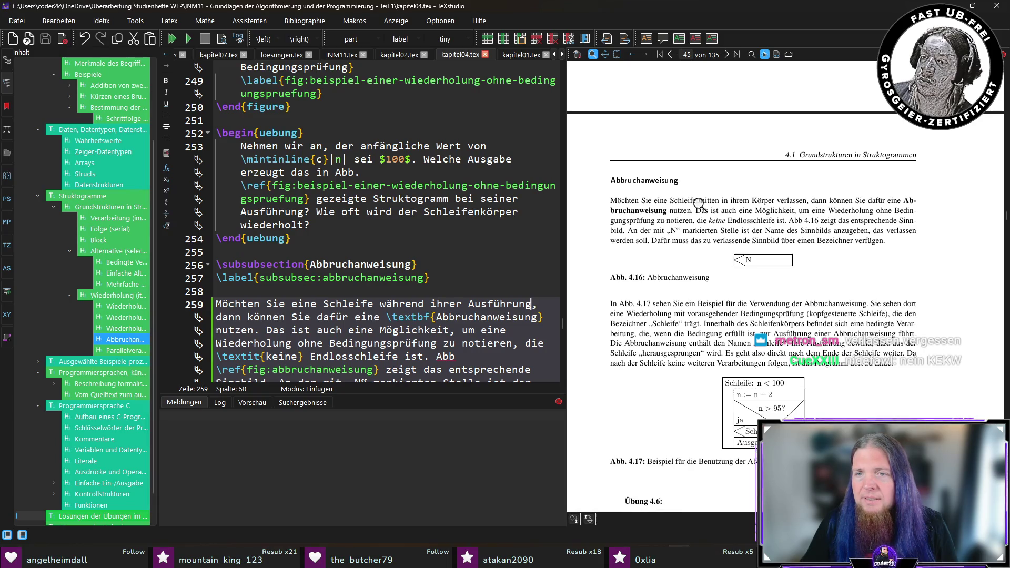
Rebuild the PDF so the preview shows the reworded break sentence
key("F5")
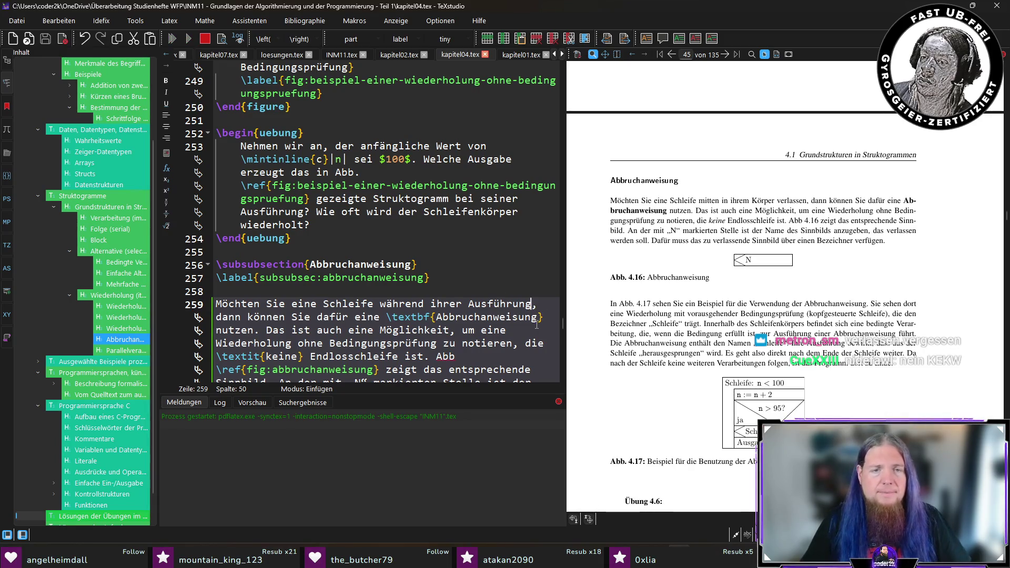
type("verlassen")
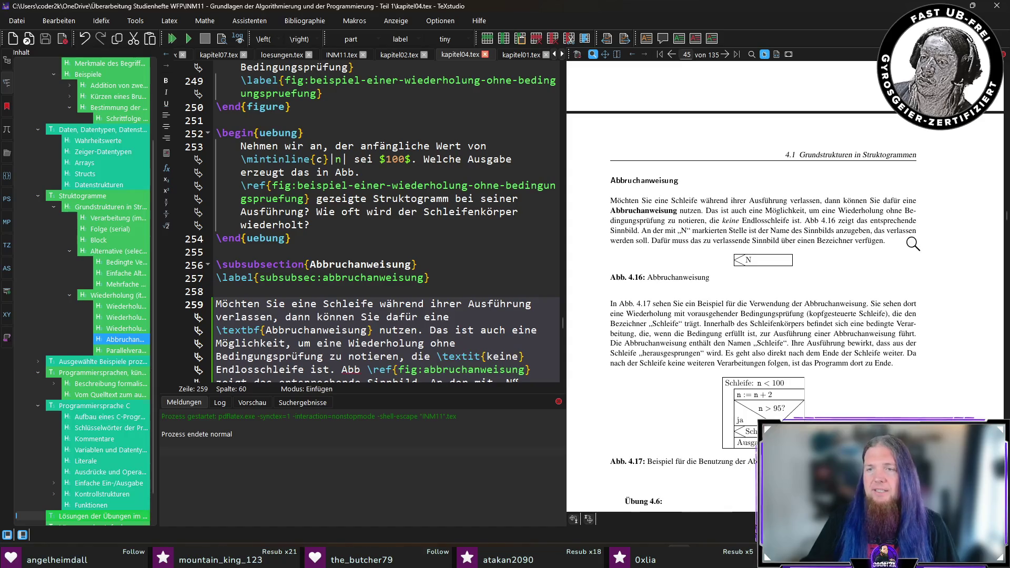
scroll(865, 253, "down", 2)
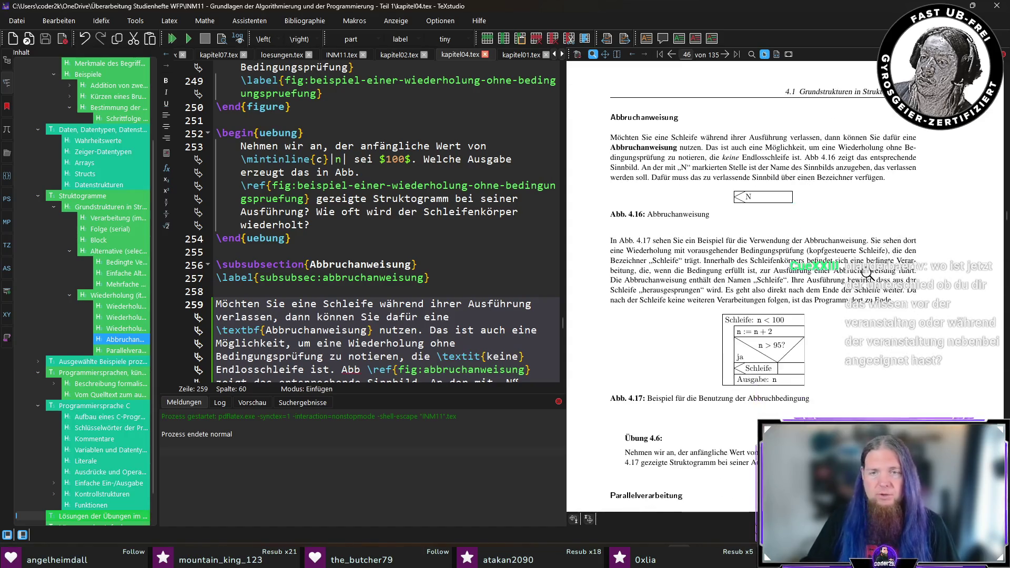
scroll(623, 253, "down", 1)
scroll(631, 280, "down", 1)
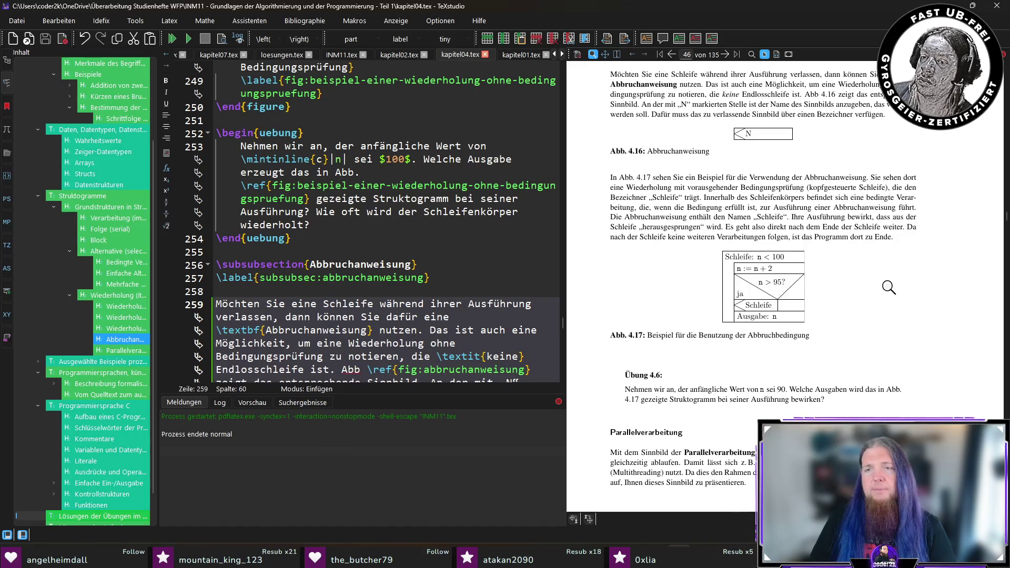
Change 'dort' to 'dann' in the Abb. 4.17 example sentence and rebuild the PDF
left_click(855, 237, "ctrl")
double_click(309, 302)
type("dann")
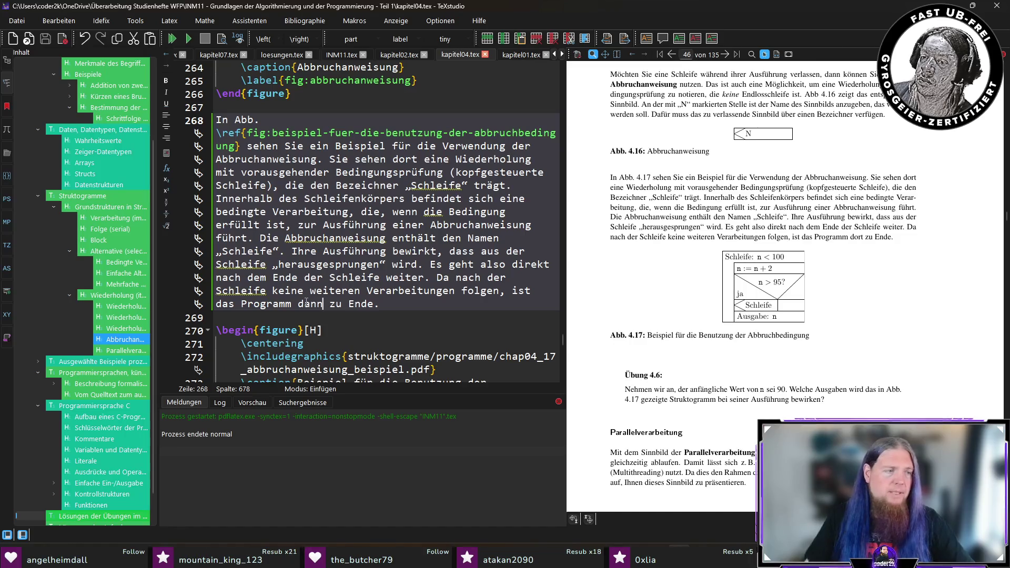
key("F5")
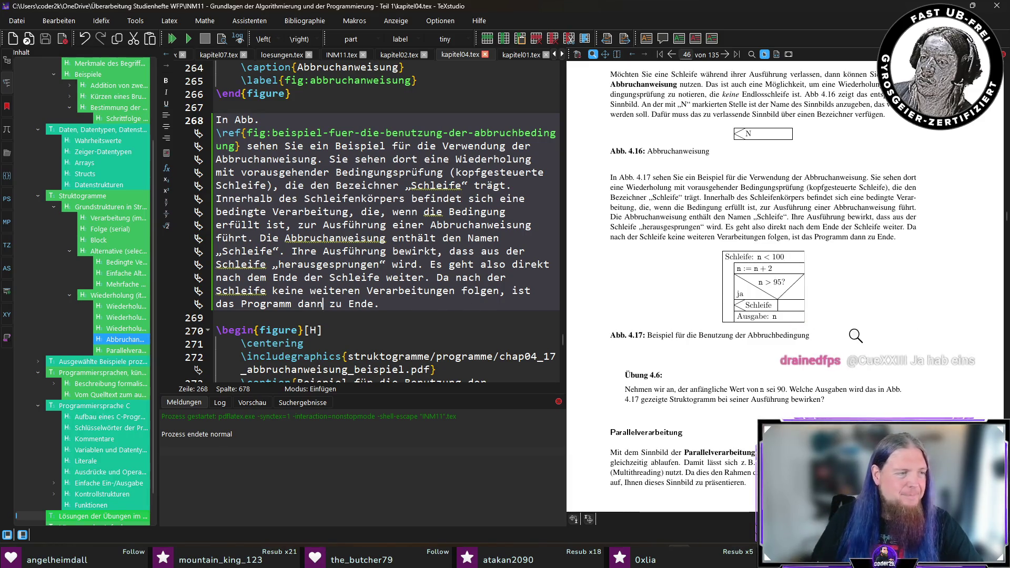
scroll(839, 318, "down", 2)
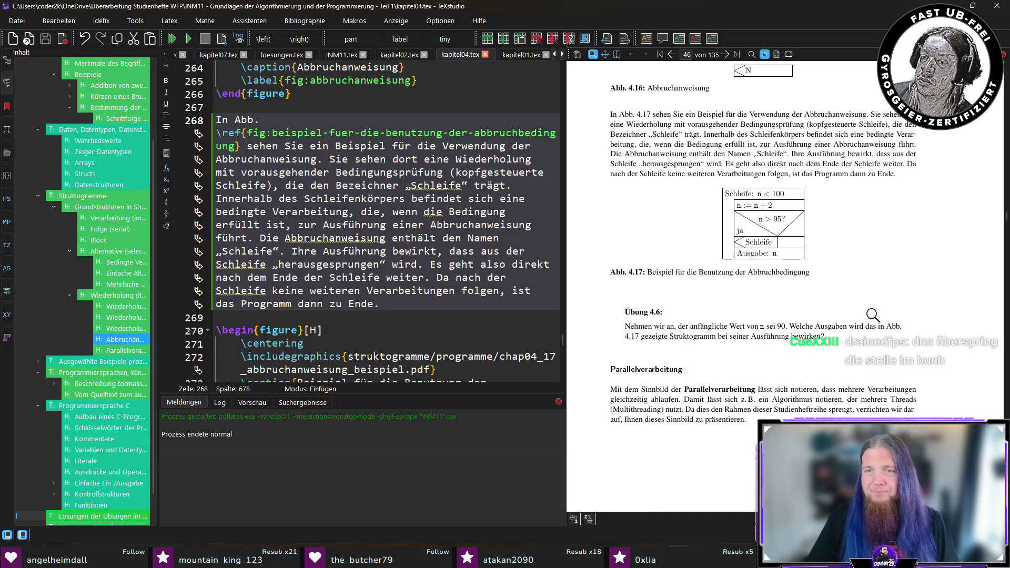
scroll(789, 300, "down", 1)
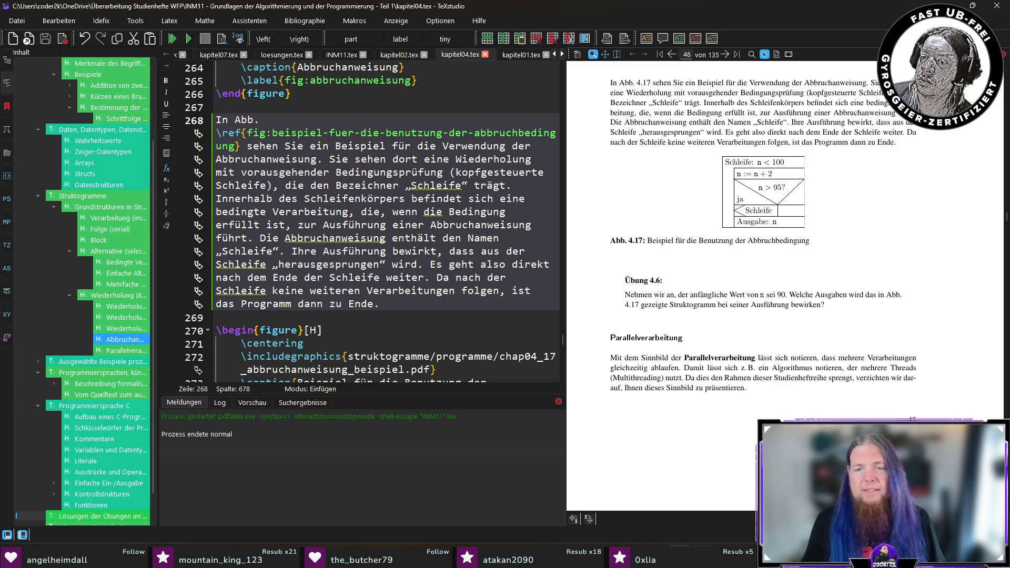
Bring the Python terminal window to the front
key("alt+Tab")
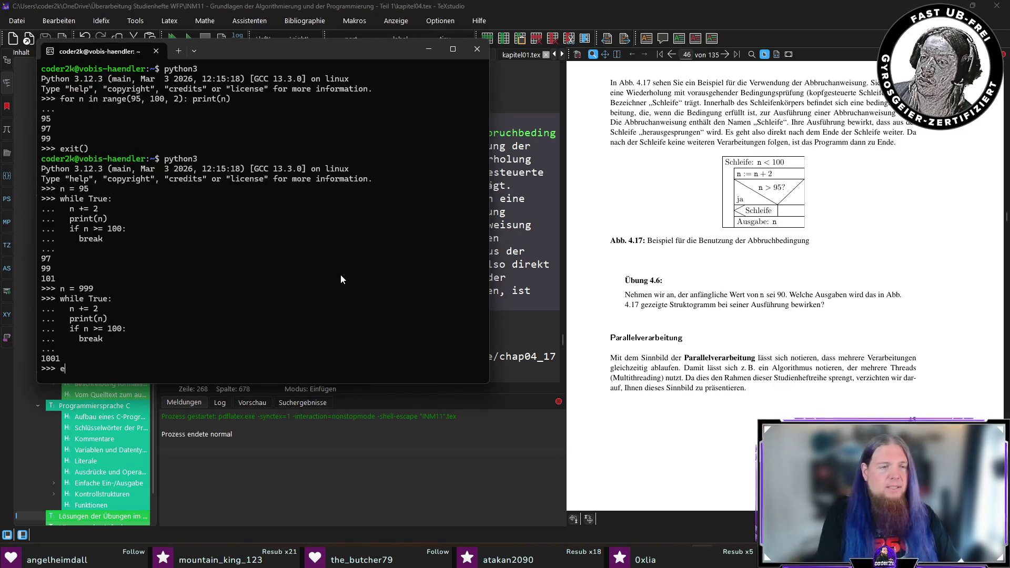
type("xit()")
Exit Python, clear the terminal, start a fresh Python 3 session with enlarged text
key("Return")
type("python3")
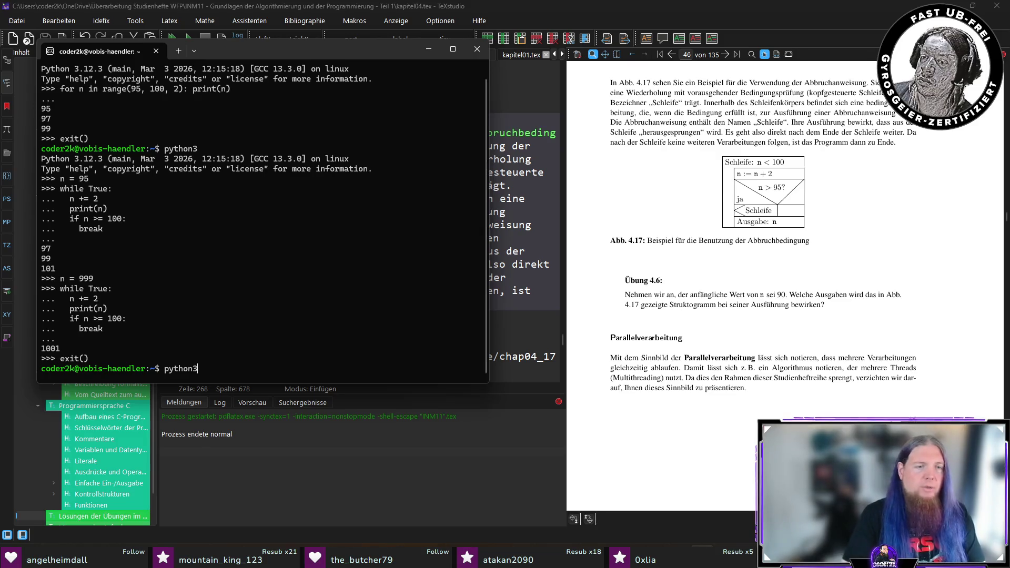
key("BackSpace")
key("BackSpace")
key("BackSpace")
type("clear")
key("Return")
type("python3")
key("Return")
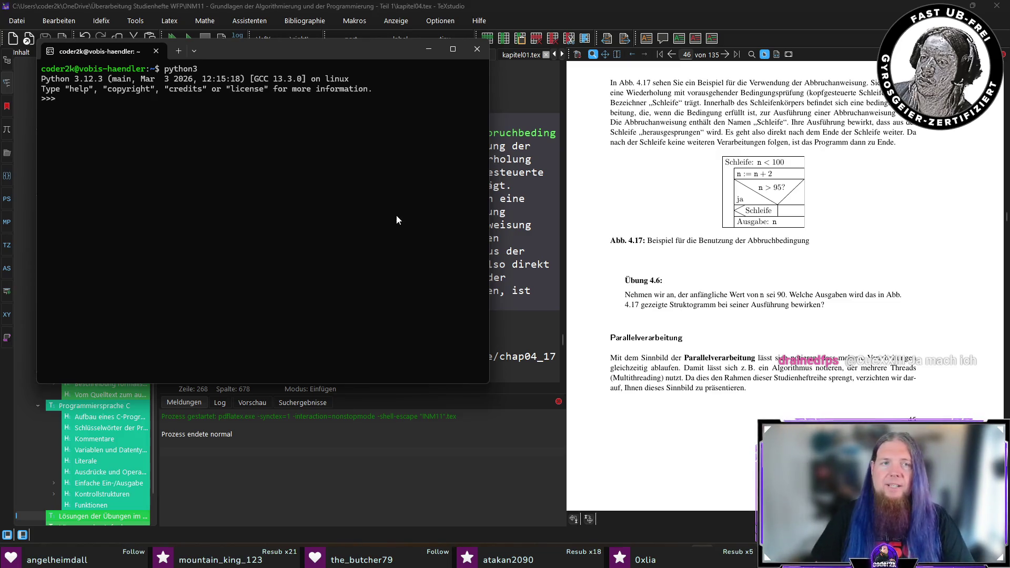
key("ctrl+plus")
key("ctrl+plus")
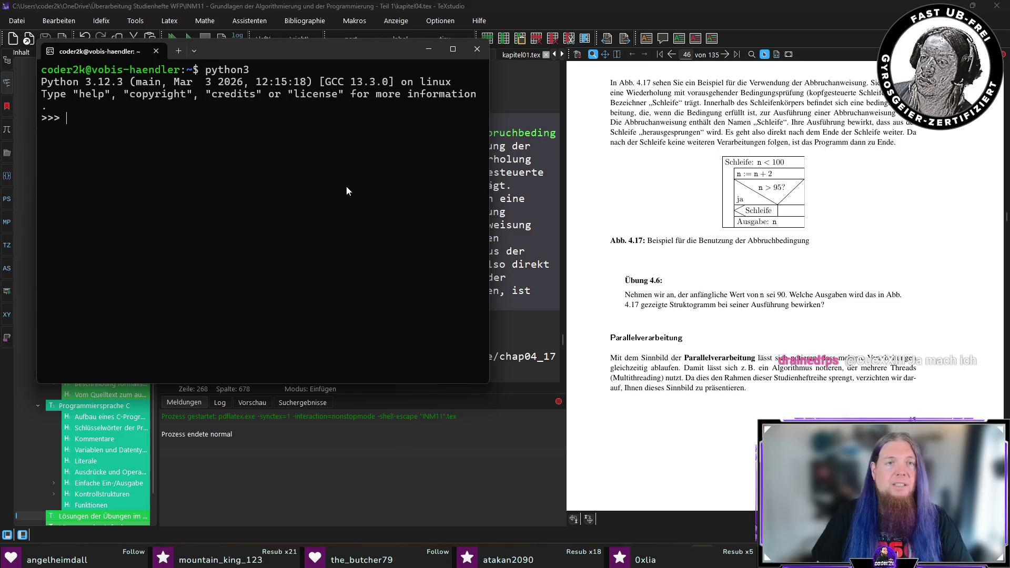
key("ctrl+plus")
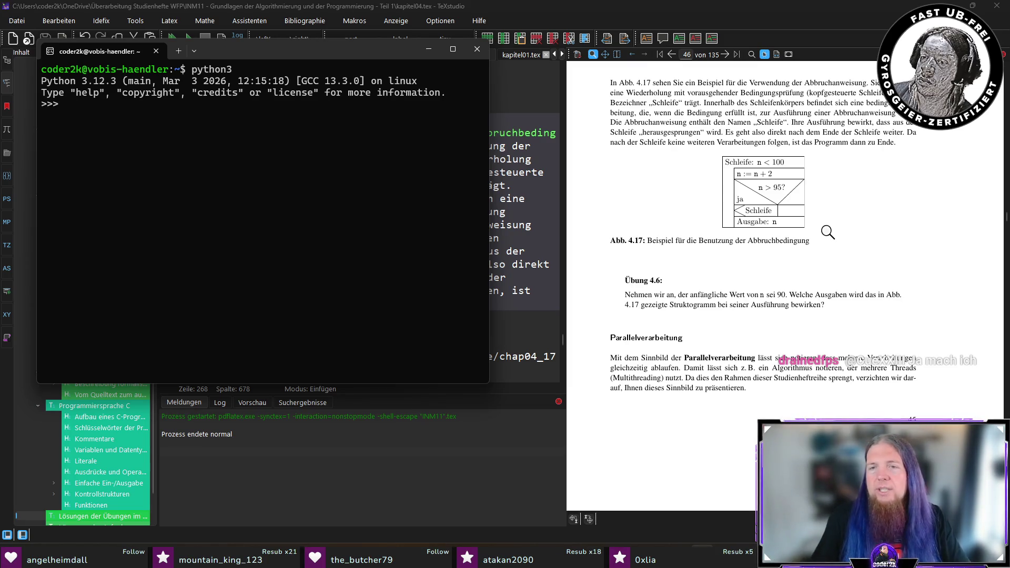
type("n = 90")
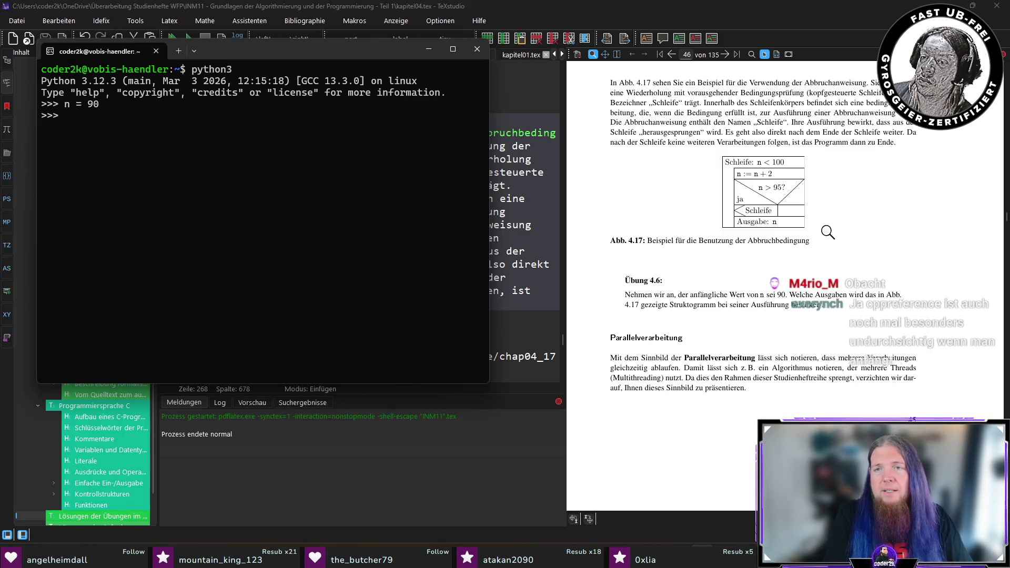
type(" >>> while n < 100: ...")
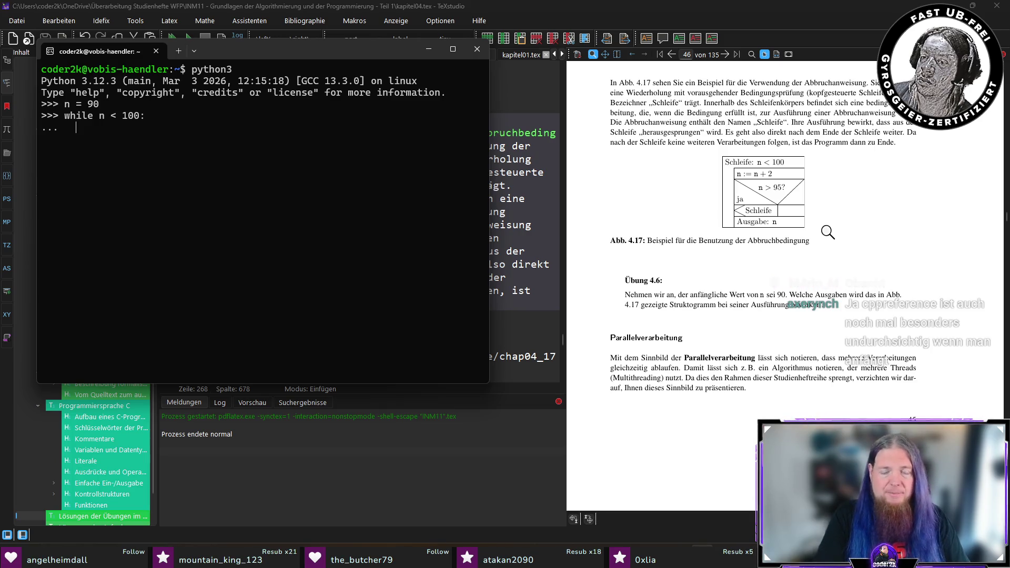
type("n")
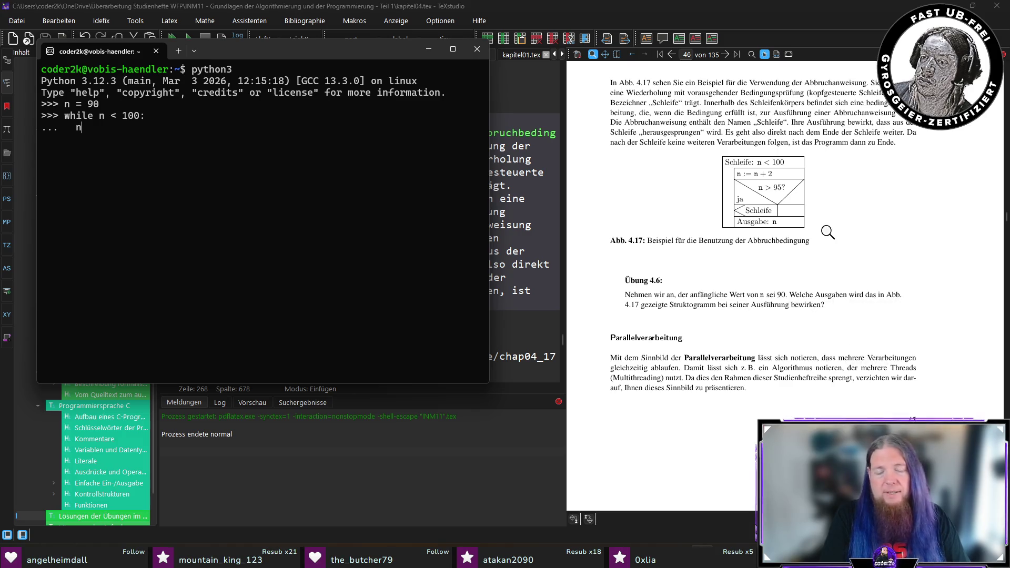
type(" = n + 2  # n += 2")
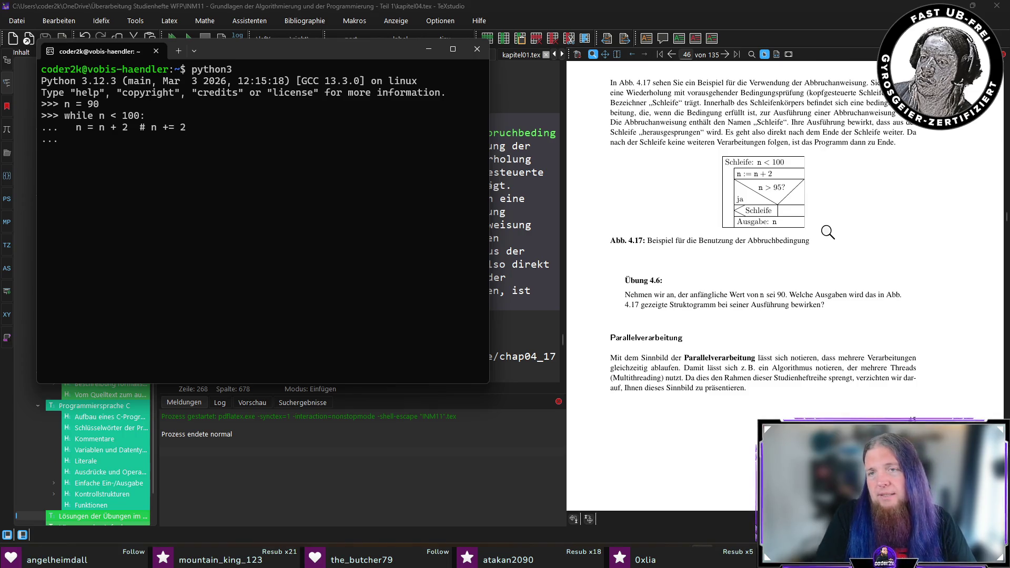
type("if ")
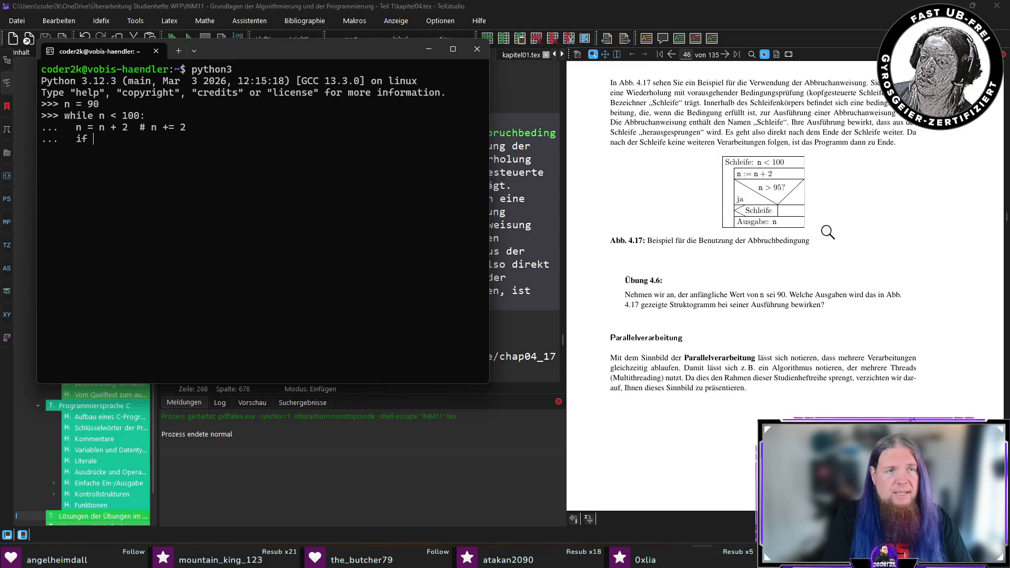
type("n > ")
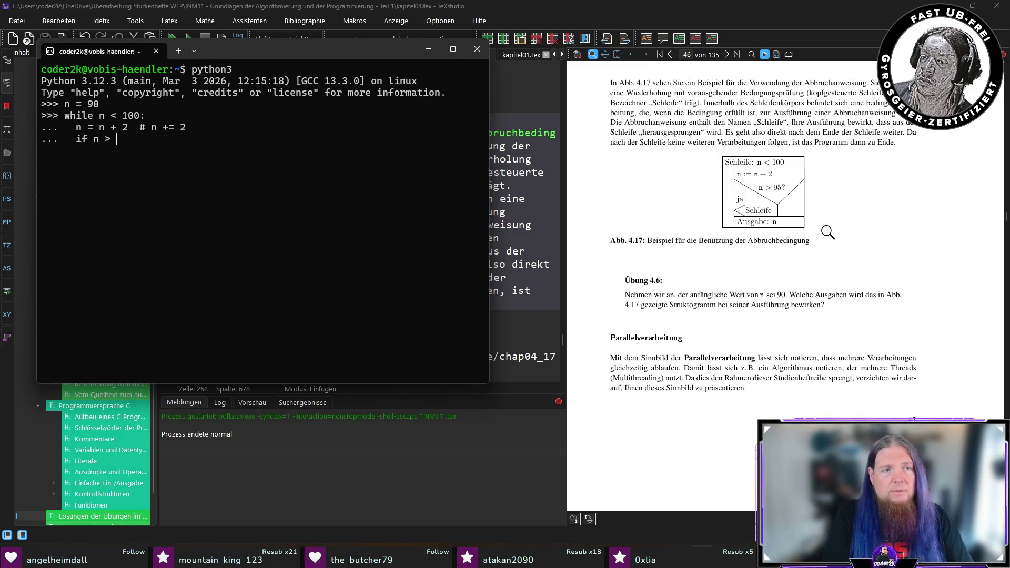
type("95:")
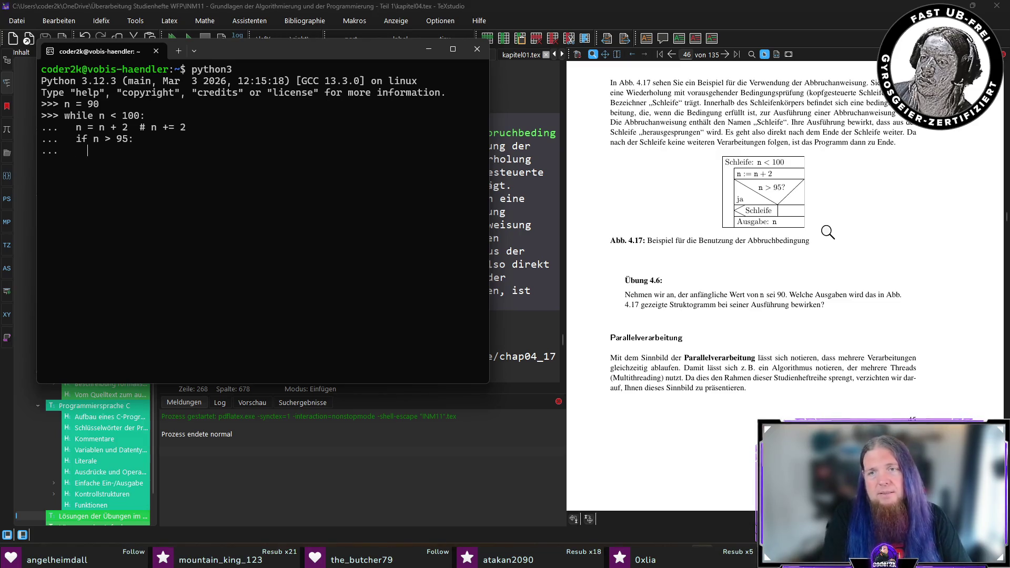
type("  break")
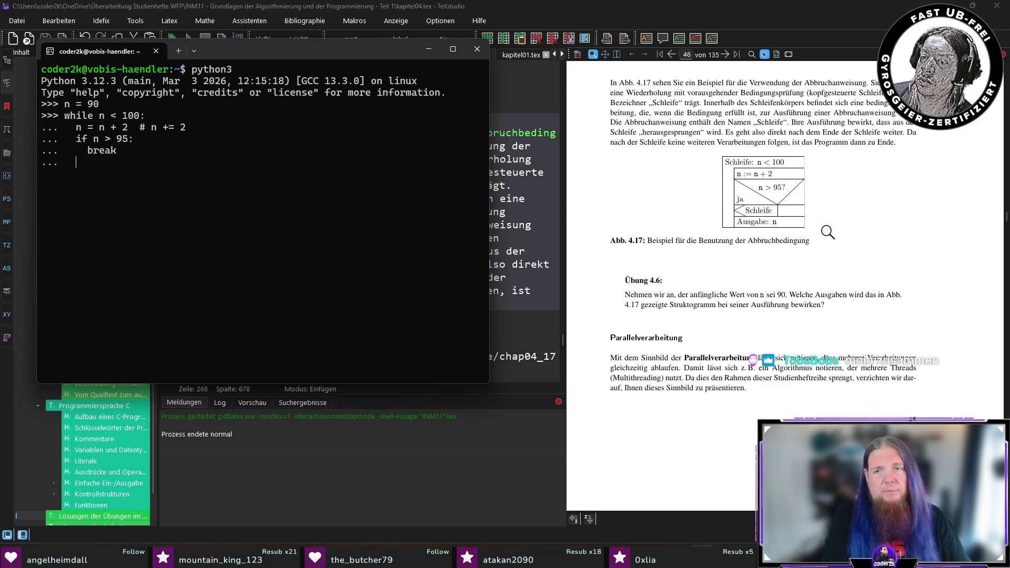
type("  nt(n")
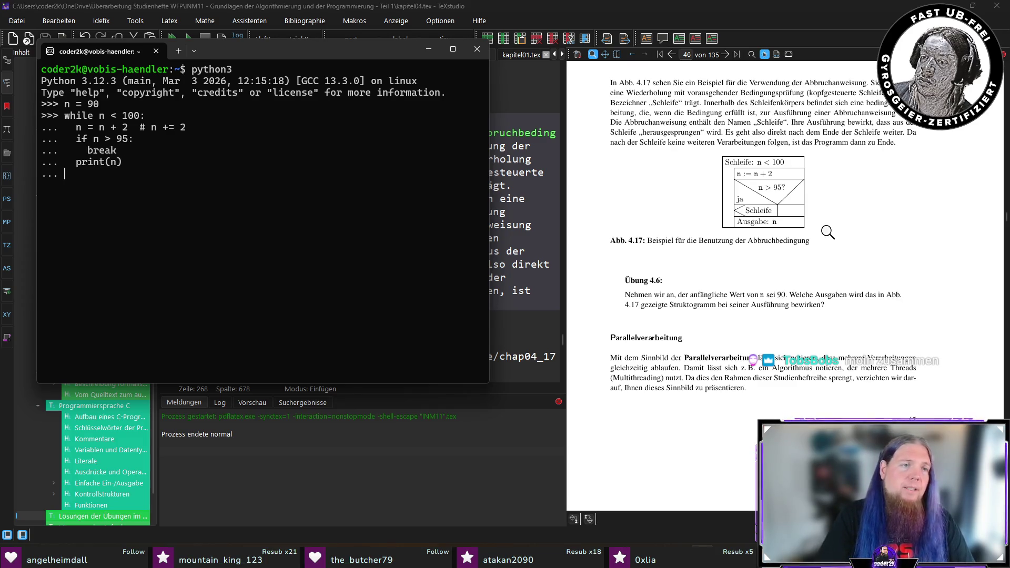
Run the break loop from n = 90, then open the Lösungen chapter after the last solution
key("Return")
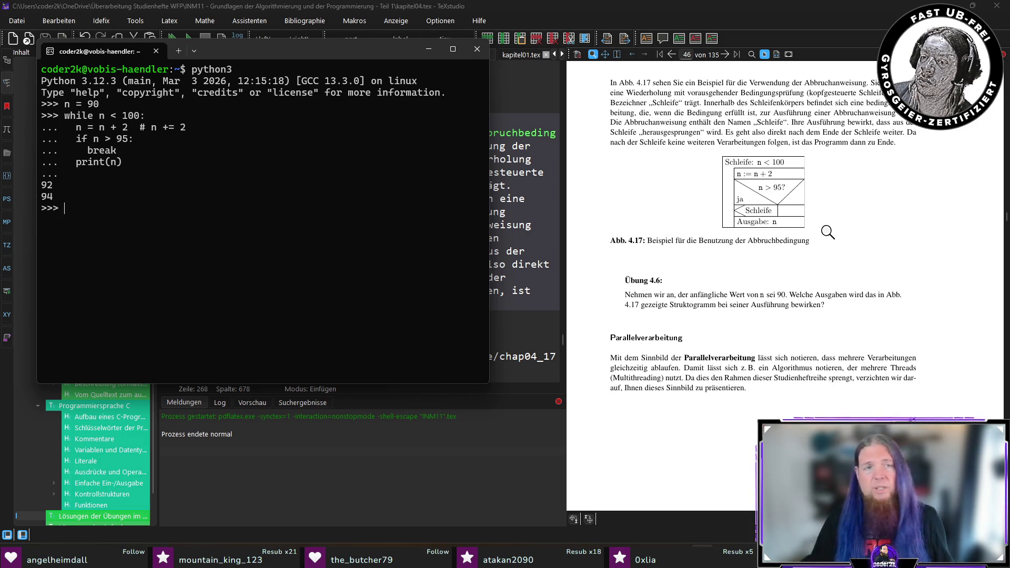
left_click(827, 231)
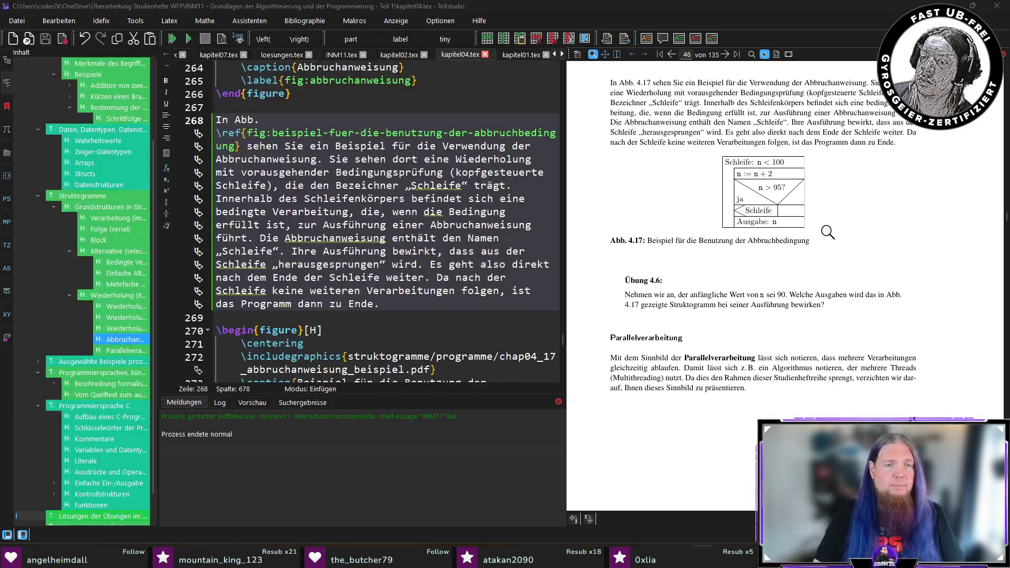
scroll(132, 403, "down", 1)
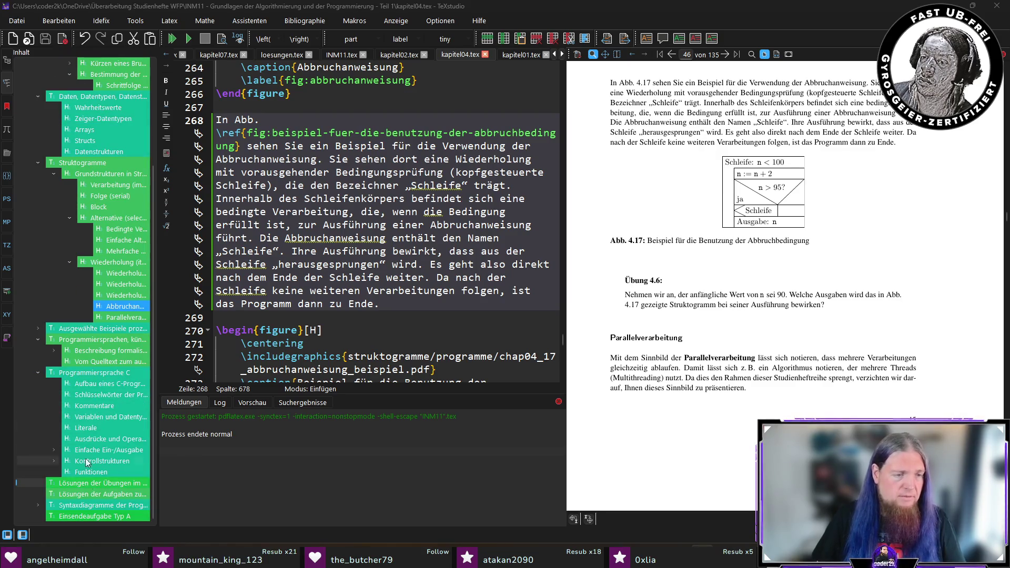
left_click(101, 483)
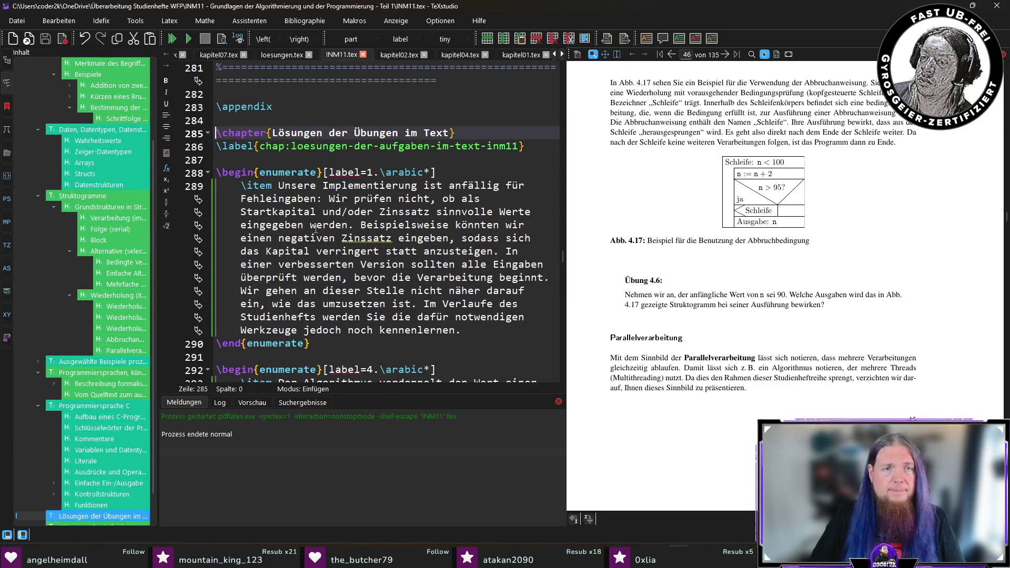
scroll(316, 228, "down", 4)
scroll(316, 227, "down", 2)
scroll(300, 222, "down", 3)
scroll(282, 216, "down", 3)
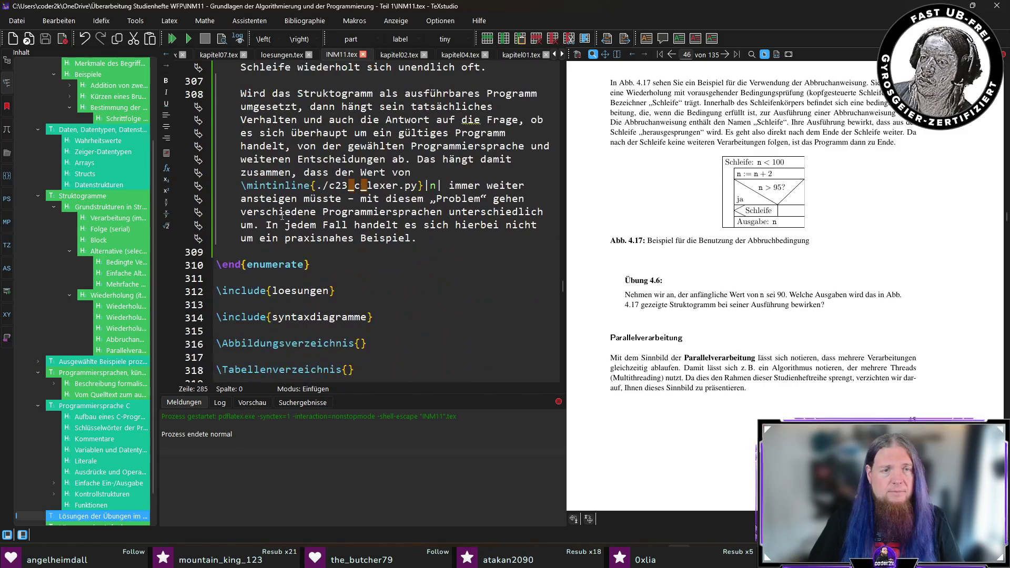
left_click(467, 243)
scroll(467, 243, "up", 2)
Add the solution item stating 92 and 94 are printed, save, and return to kapitel04.tex
key("Return")
key("Return")
type("\\item ")
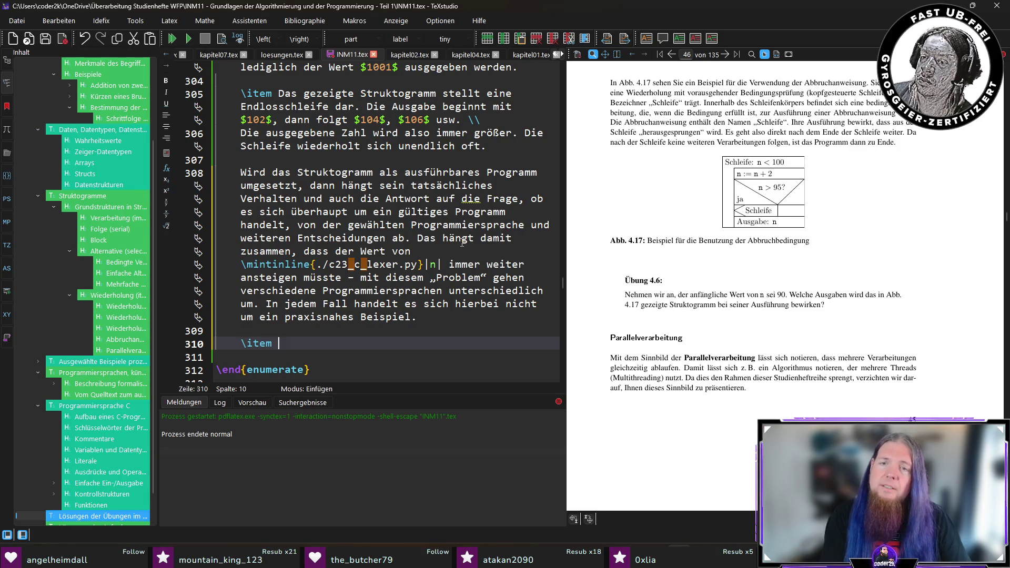
type("Bei der Ausführung werden die Z")
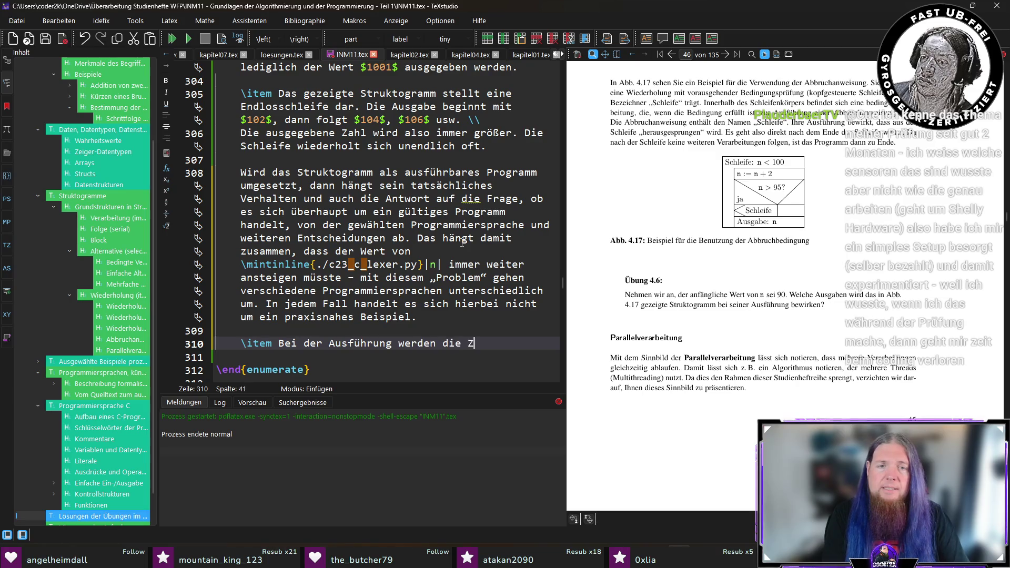
type("ahlen $92$ und $94$ ausgegeben.")
key("ctrl+s")
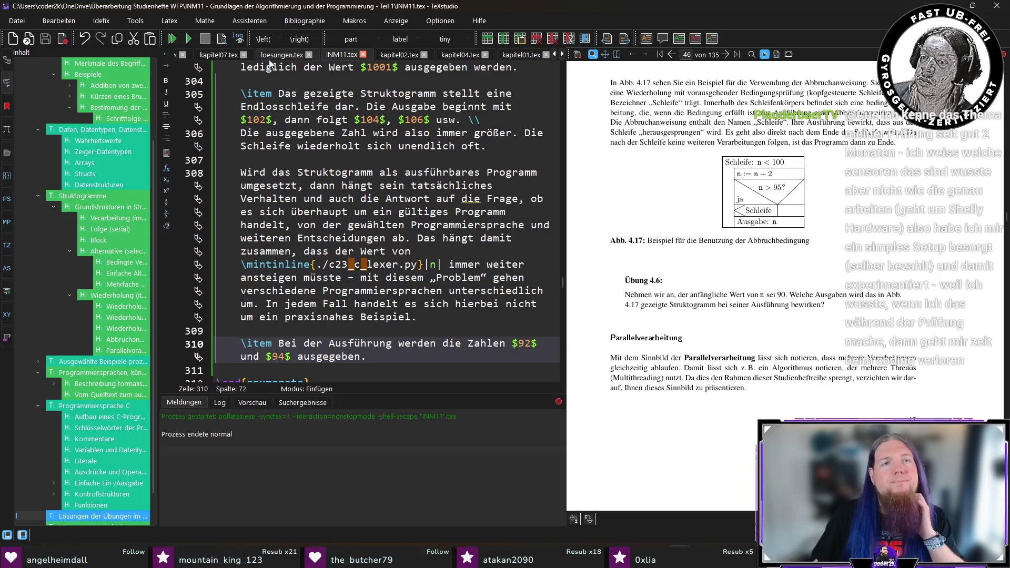
left_click(464, 55)
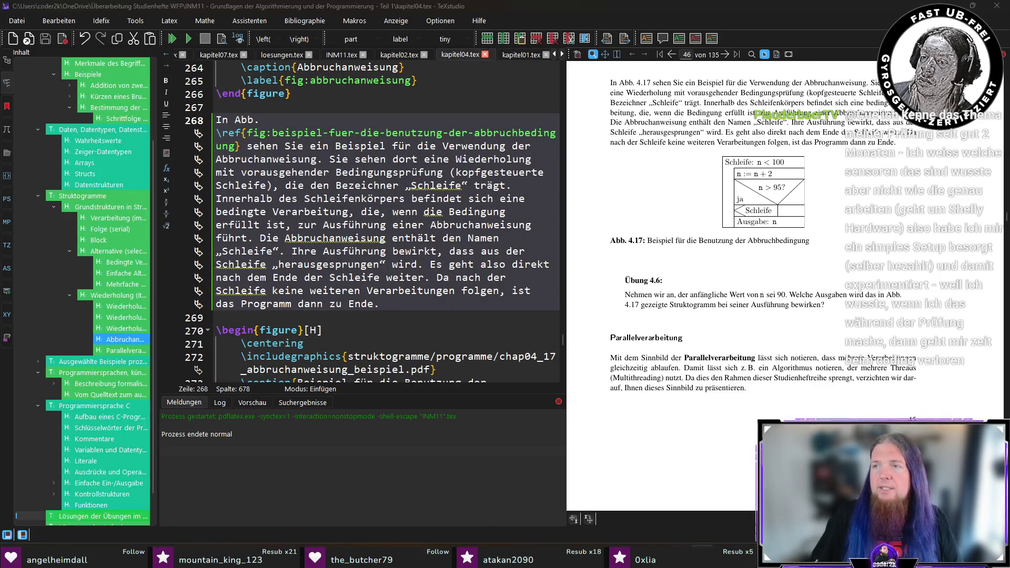
Recheck the Python output, then magnify the Parallelverarbeitung paragraph in the PDF
key("alt+Tab")
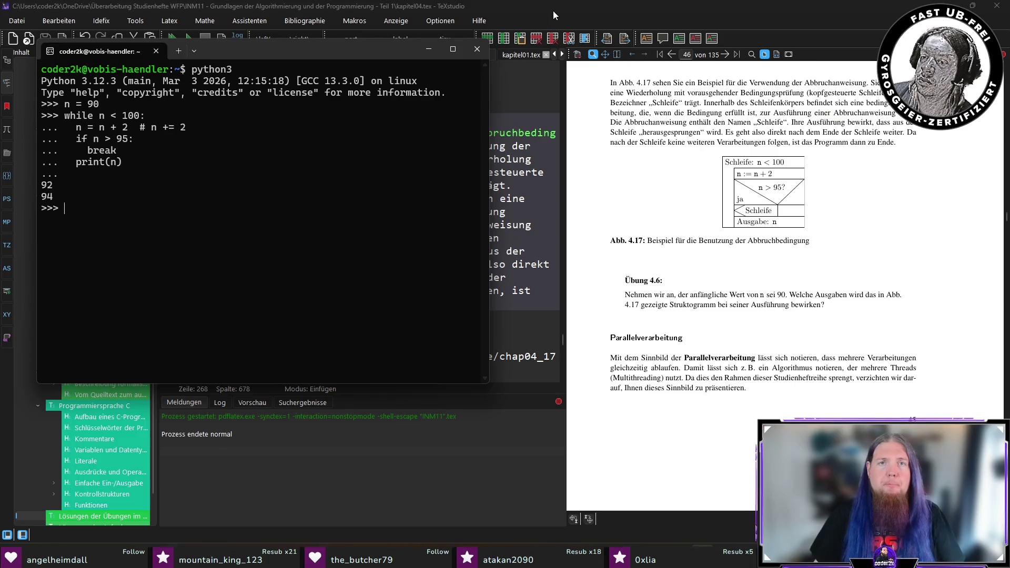
key("alt+Tab")
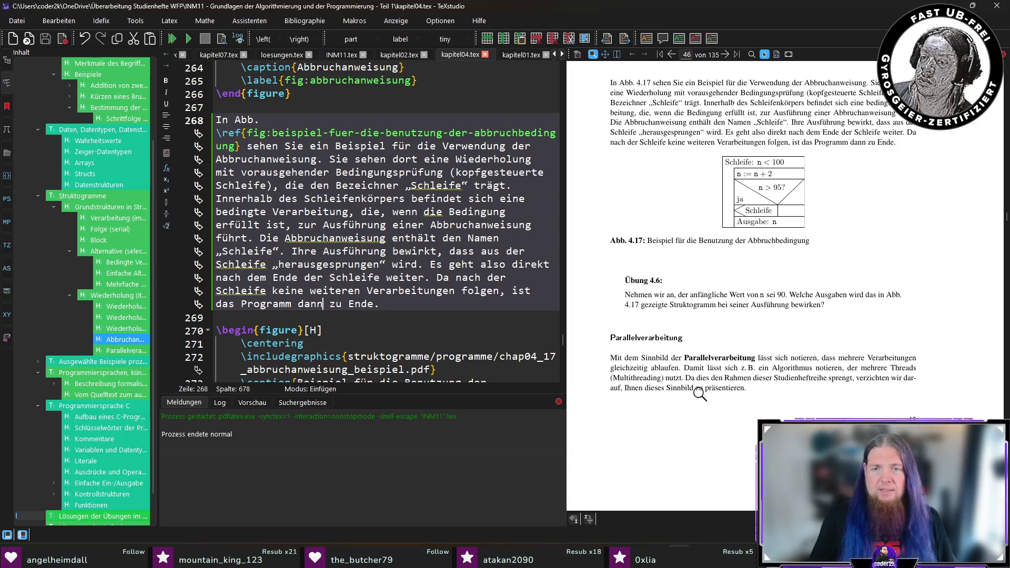
mouse_move(631, 340)
left_mouse_down()
mouse_move(665, 336)
mouse_move(655, 361)
left_mouse_up()
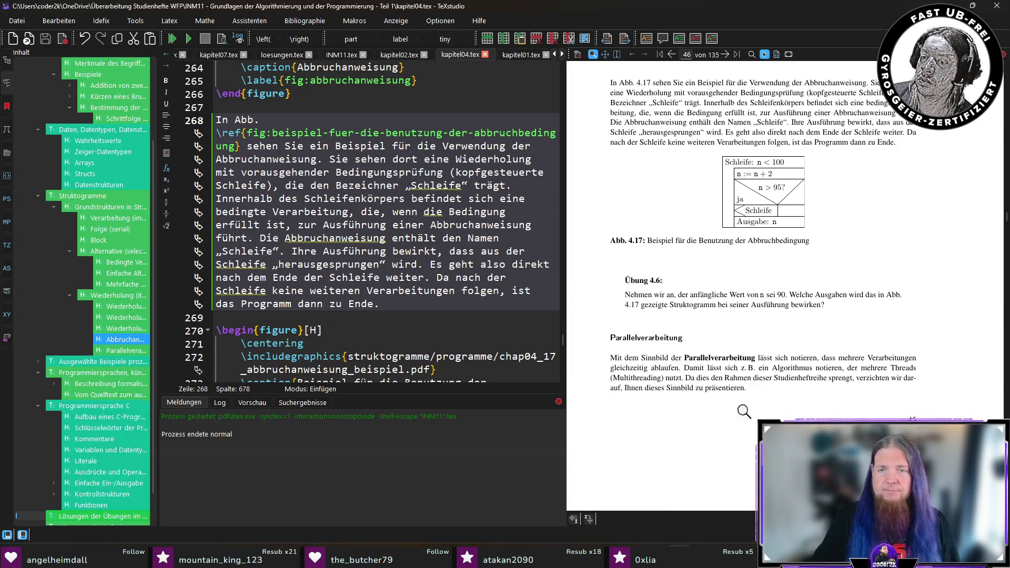
scroll(844, 415, "down", 2)
scroll(760, 368, "down", 2)
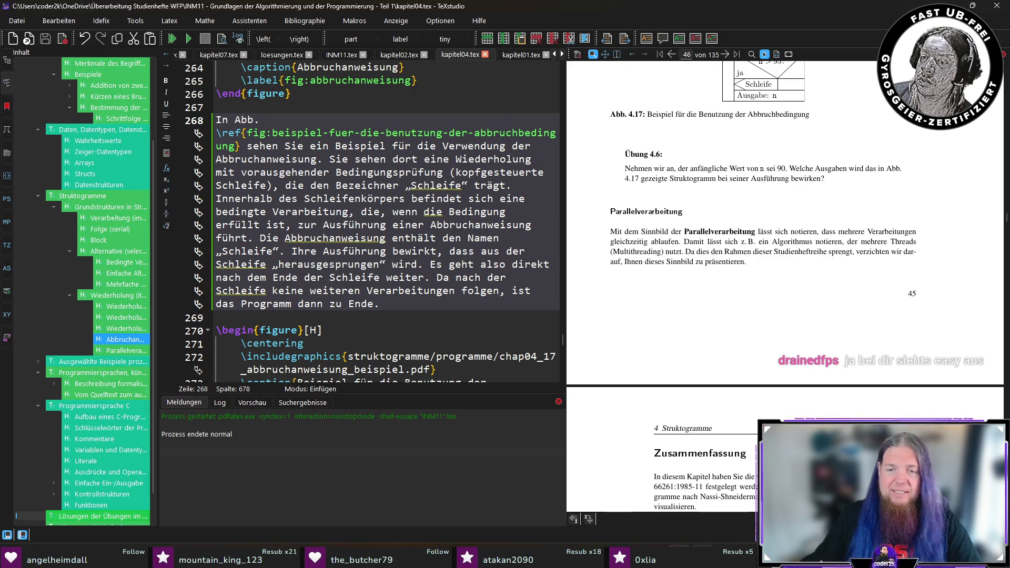
key("alt+Tab")
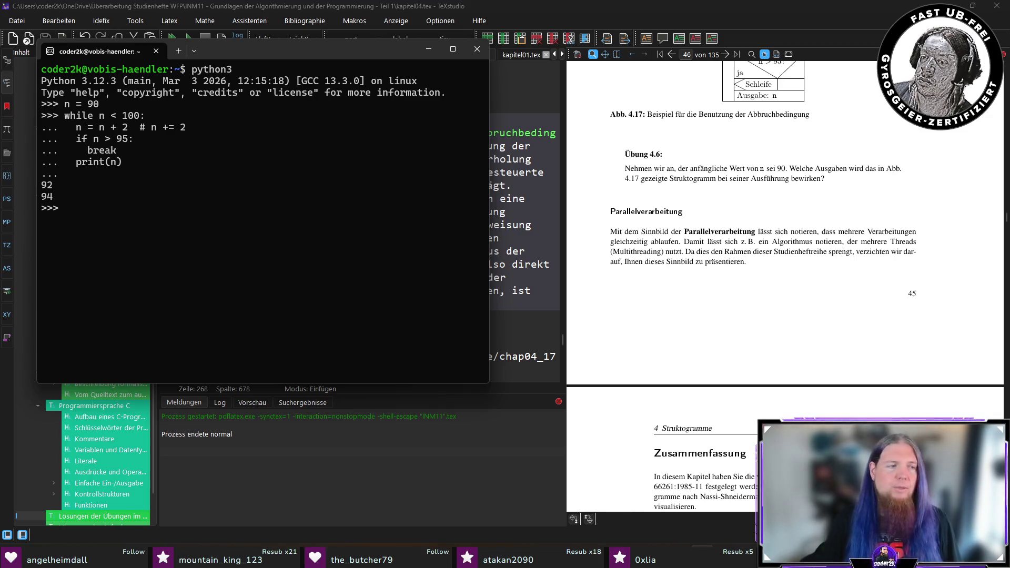
key("alt+Tab")
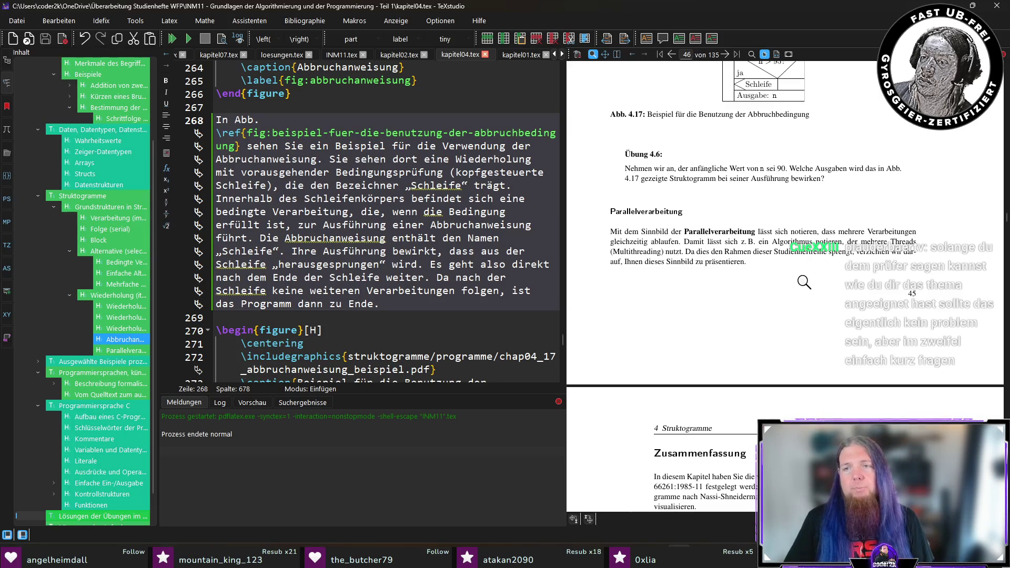
Replace 'sprengt' with 'sprengen würde' in the Parallelverarbeitung paragraph and rebuild the PDF
left_click(844, 253, "ctrl")
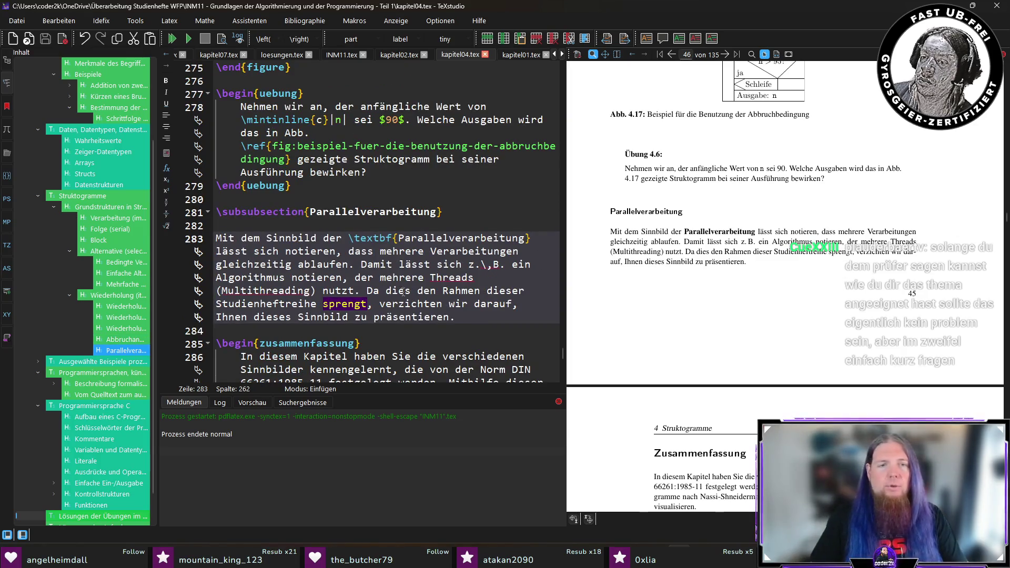
double_click(361, 304)
type("sprengen wür")
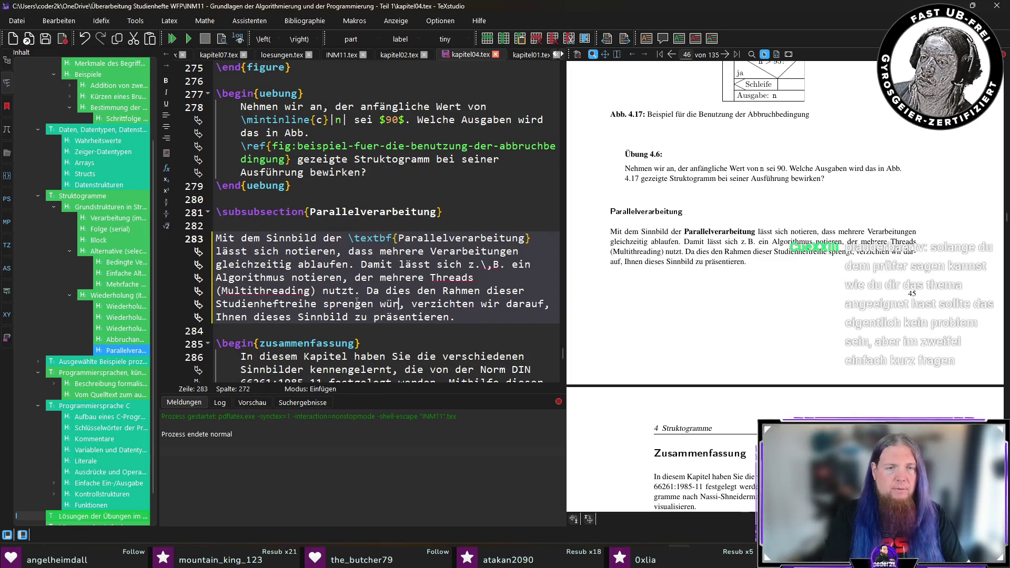
type("de")
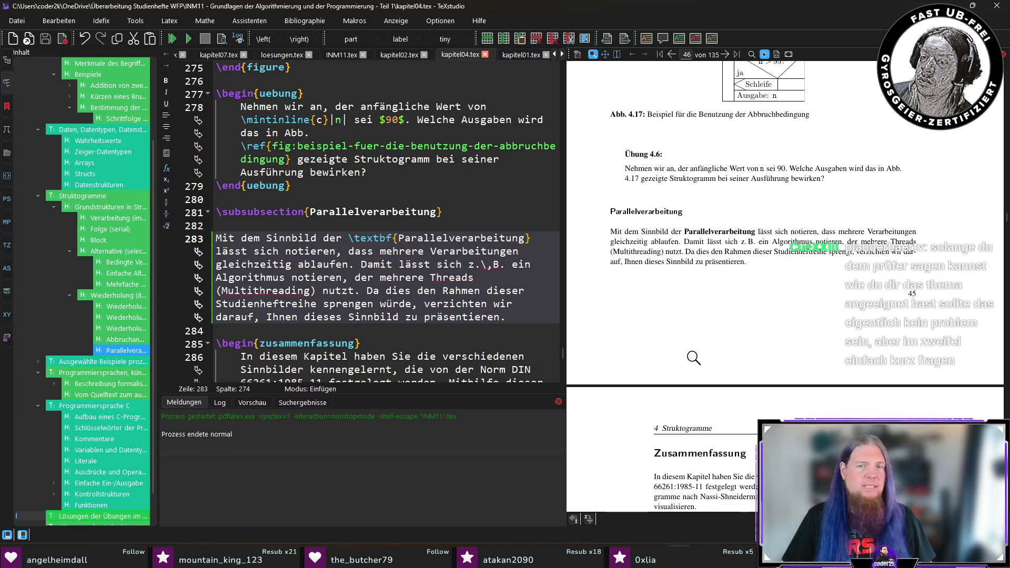
left_click(524, 316)
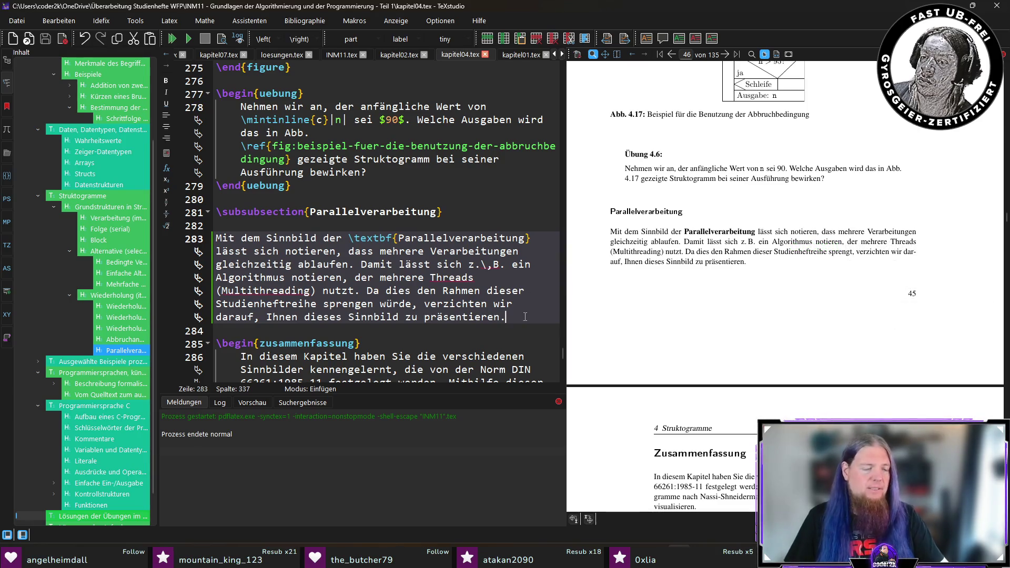
key("F5")
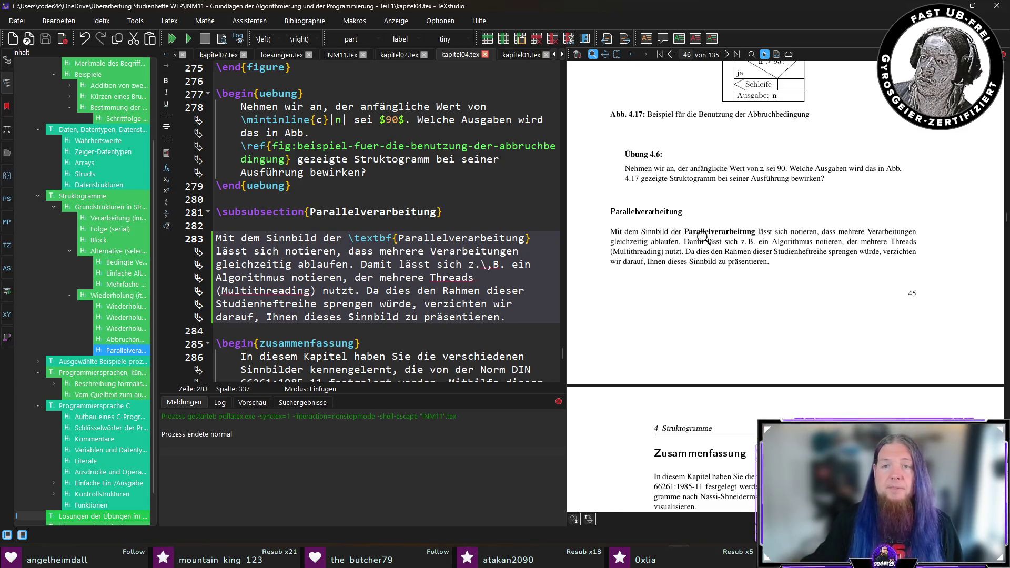
left_click_drag(682, 230, 739, 233)
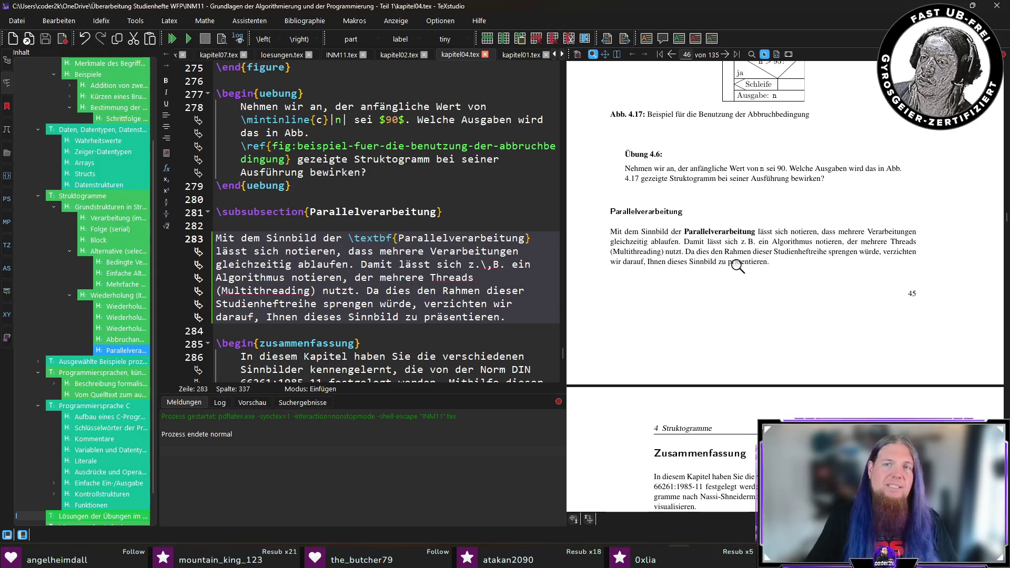
scroll(741, 268, "up", 3)
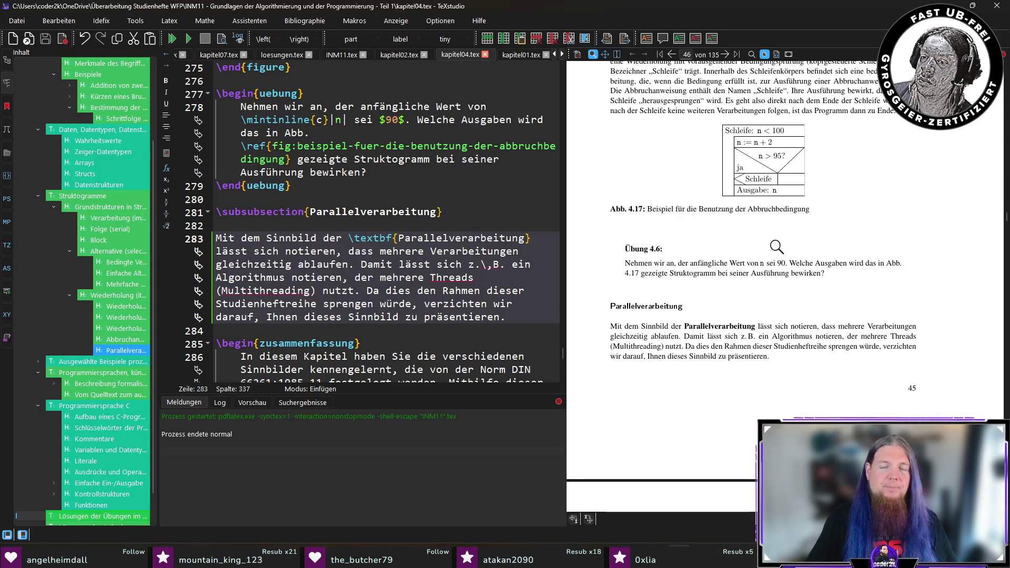
Magnify the Struktogramm figure and its n > 95? condition in the PDF
left_click_drag(742, 145, 743, 140)
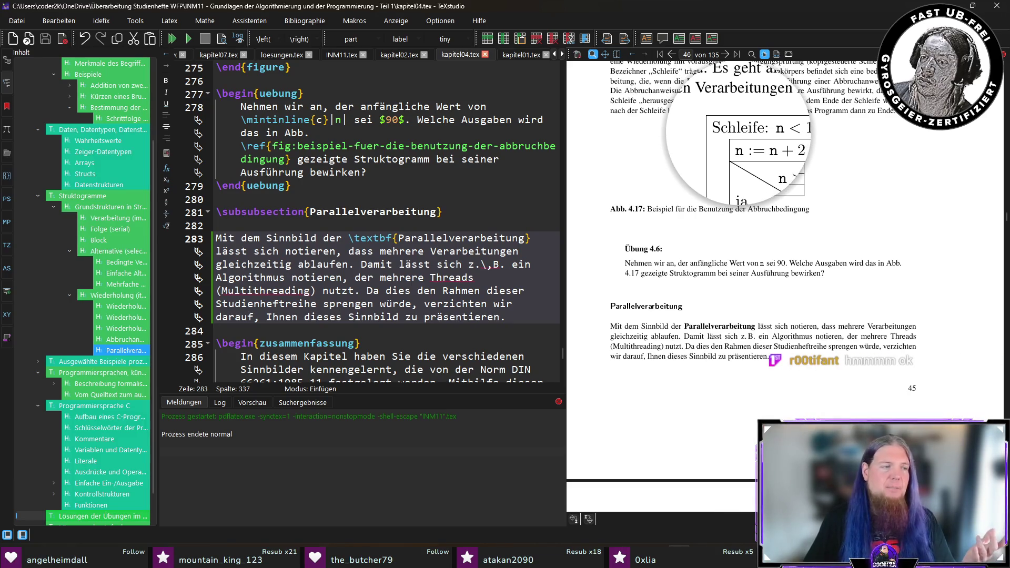
left_click_drag(742, 142, 741, 142)
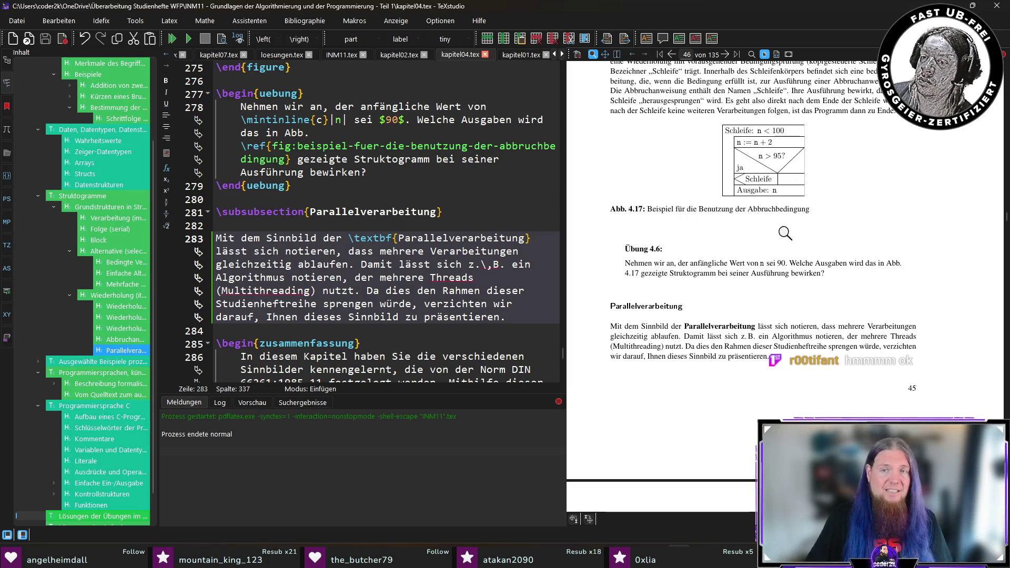
mouse_move(775, 184)
left_mouse_down()
mouse_move(760, 154)
mouse_move(768, 134)
left_mouse_up()
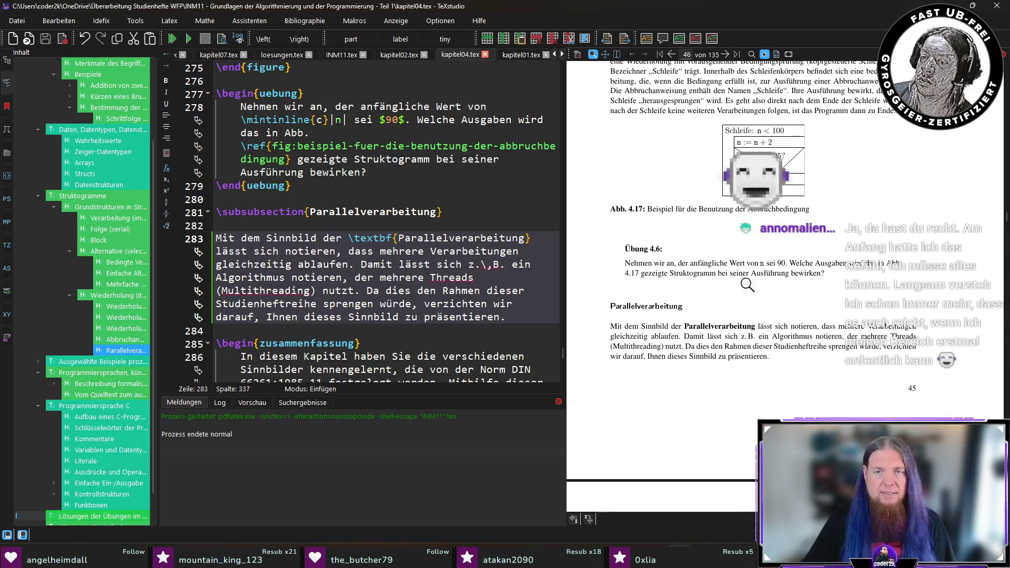
scroll(831, 365, "down", 1)
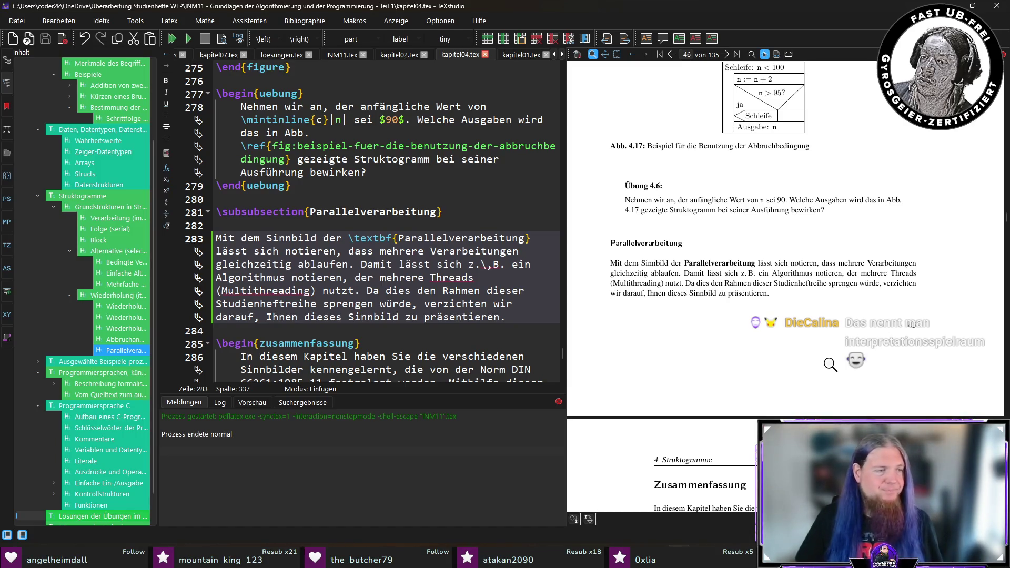
scroll(743, 300, "down", 3)
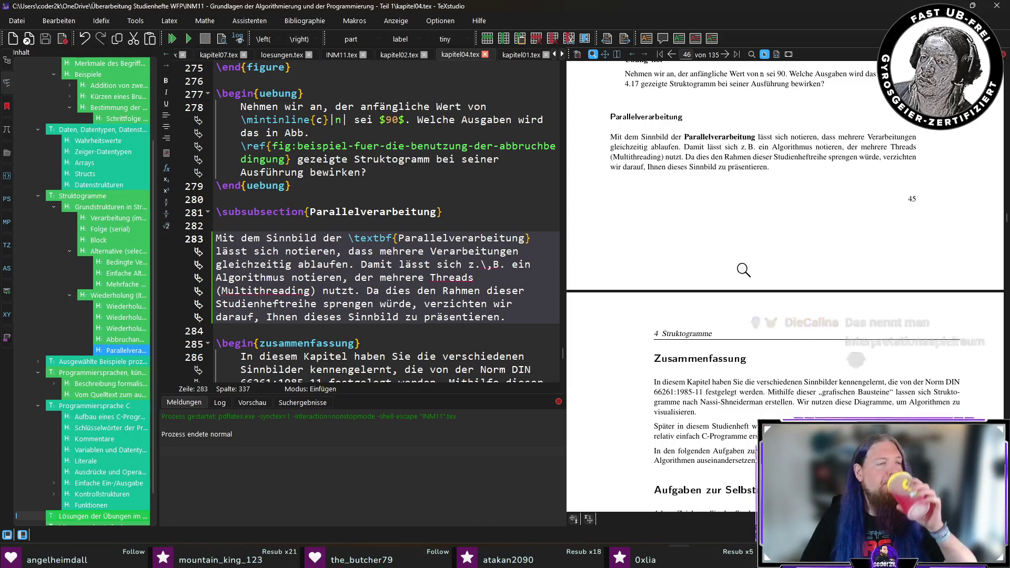
scroll(604, 280, "down", 5)
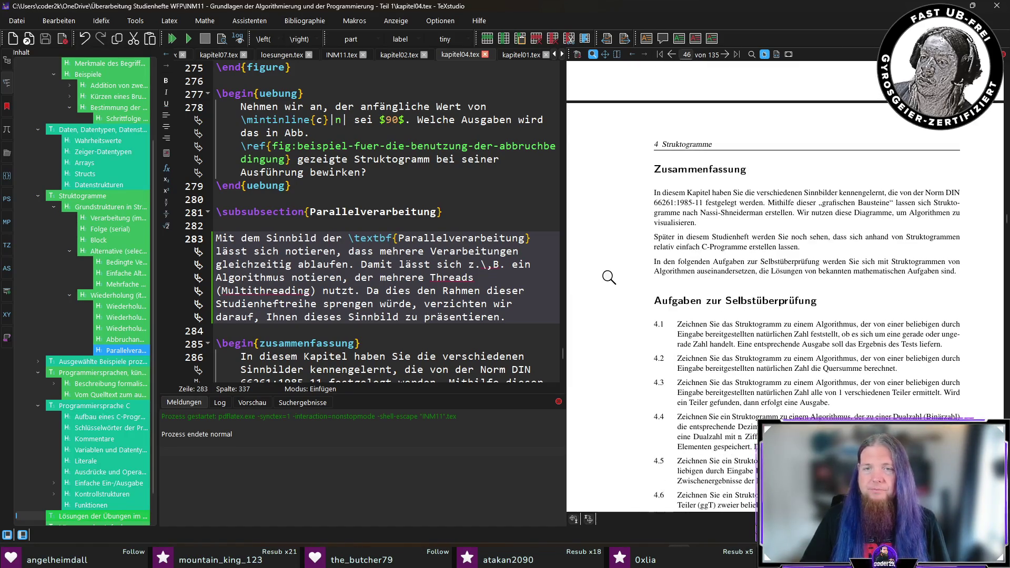